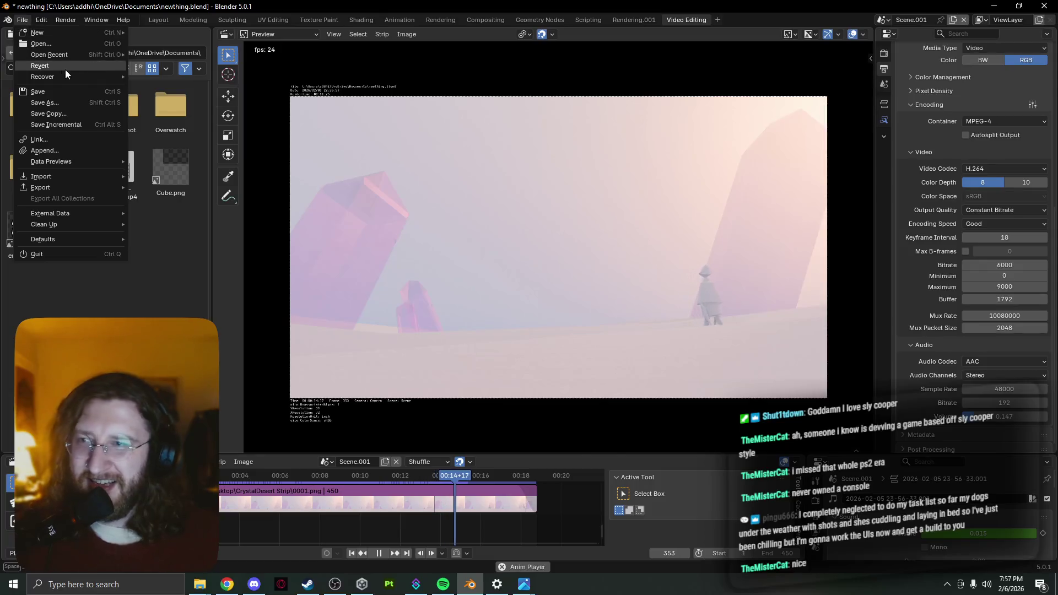
- Open the recent Me.blend from newthing.blend after backing out of a first attempt
{"action": "left_click", "coordinate": [69, 44]}
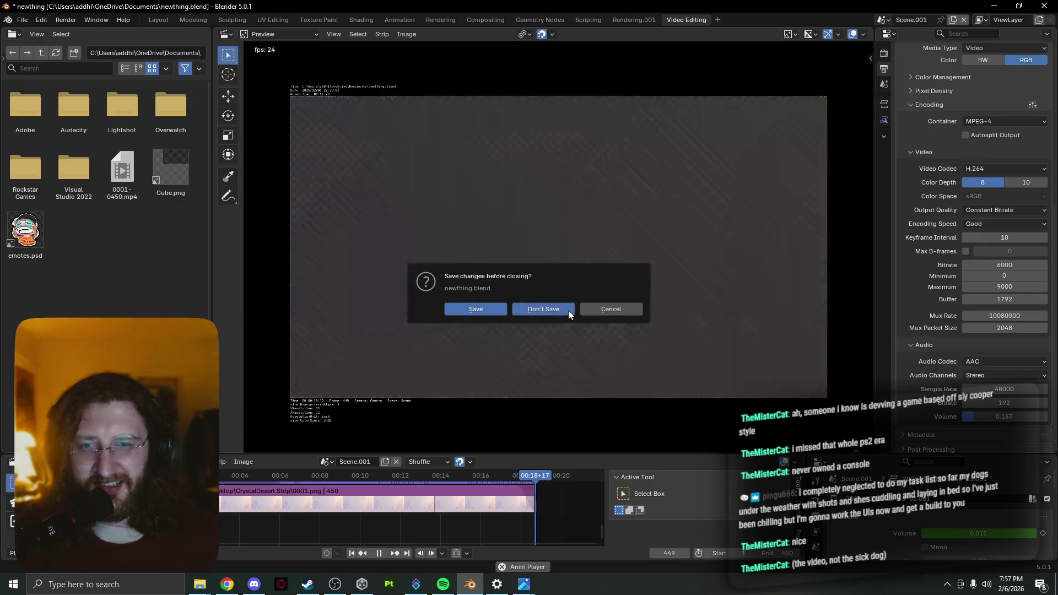
{"action": "left_click", "coordinate": [567, 310]}
{"action": "left_click", "coordinate": [603, 389]}
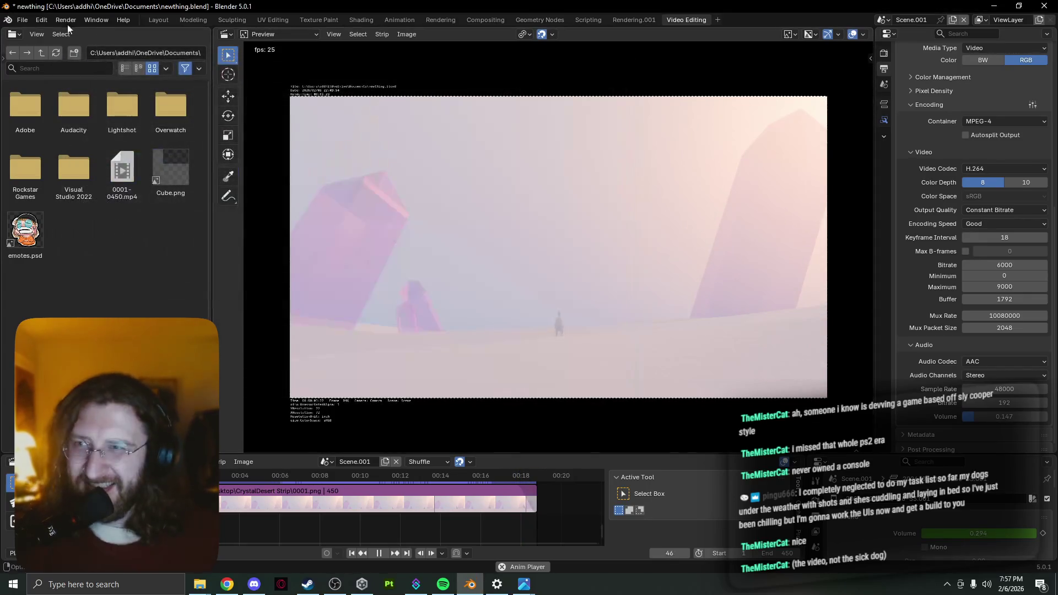
{"action": "left_click", "coordinate": [23, 21]}
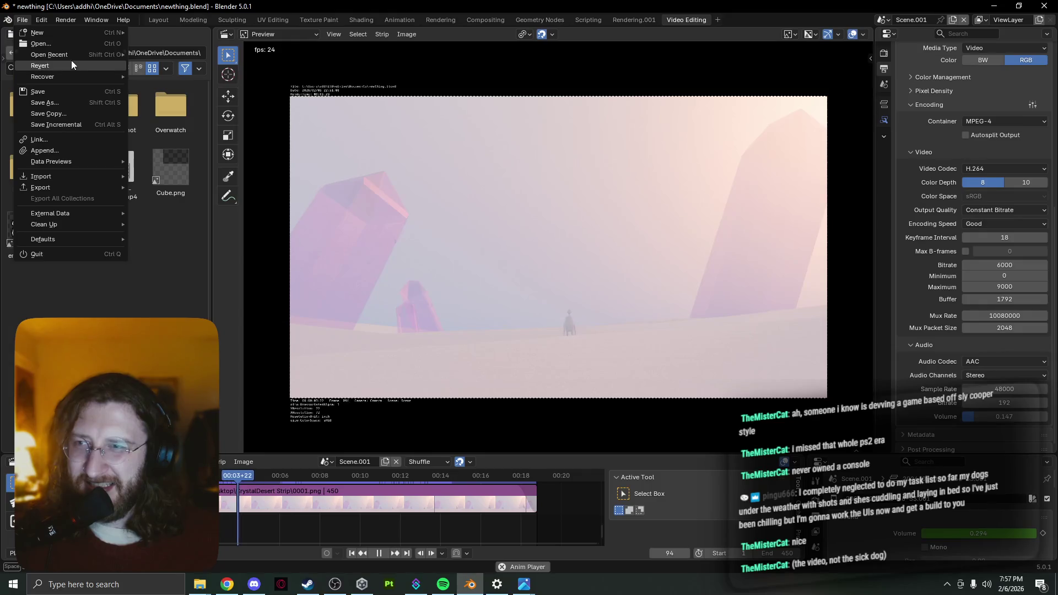
{"action": "mouse_move", "coordinate": [72, 53]}
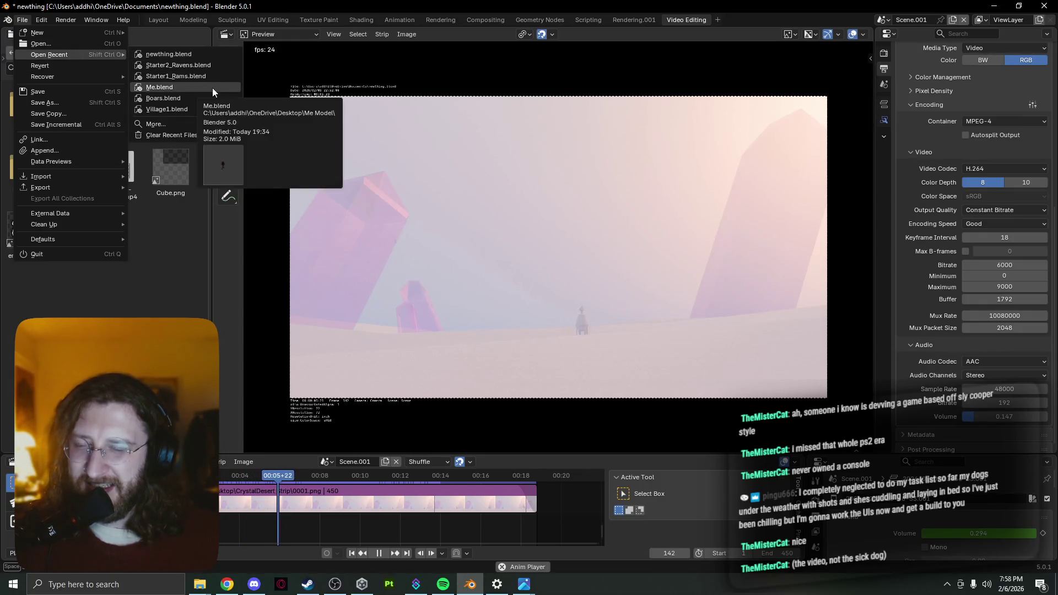
{"action": "left_click", "coordinate": [213, 88]}
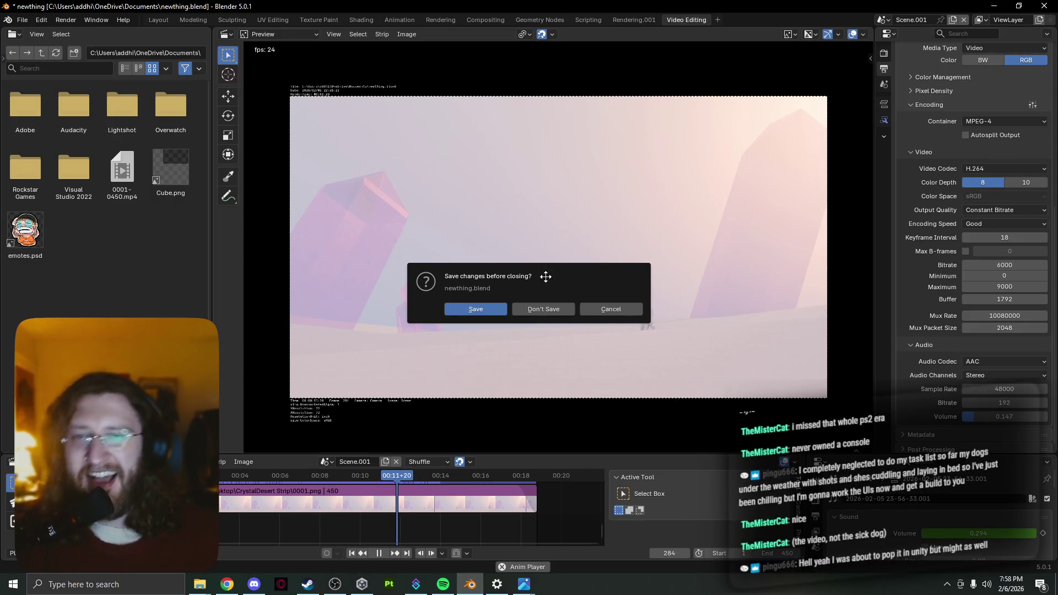
- Discard newthing's changes, load Me.blend and start playing the character's walk animation
{"action": "left_click", "coordinate": [535, 310]}
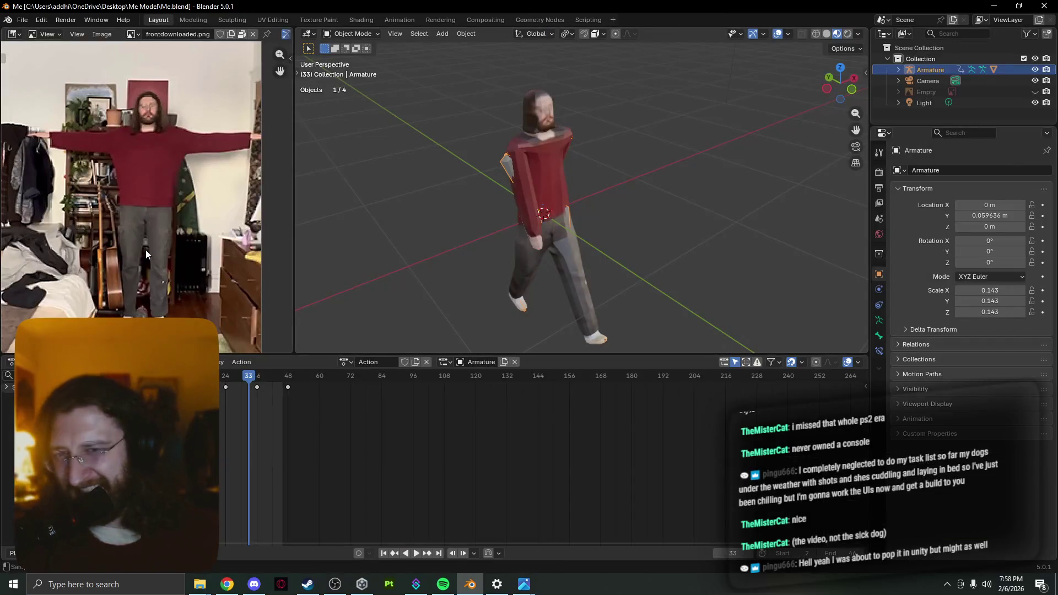
{"action": "mouse_move", "coordinate": [446, 198]}
{"action": "middle_mouse_down"}
{"action": "mouse_move", "coordinate": [399, 261]}
{"action": "mouse_move", "coordinate": [377, 241]}
{"action": "mouse_move", "coordinate": [252, 248]}
{"action": "middle_mouse_up"}
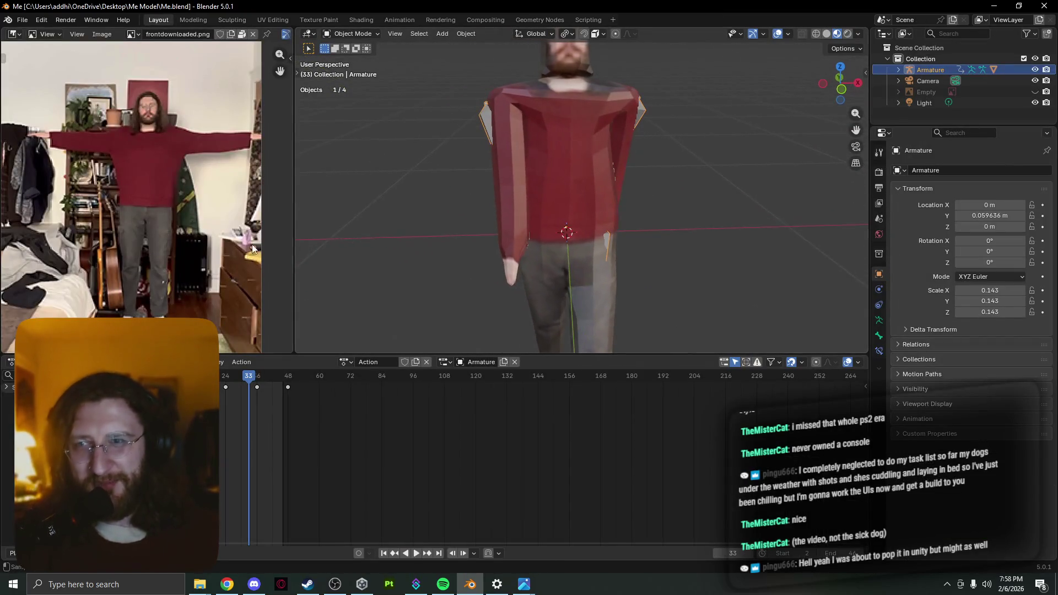
{"action": "scroll", "coordinate": [376, 257], "scroll_direction": "down", "scroll_amount": 4}
{"action": "key", "text": "space"}
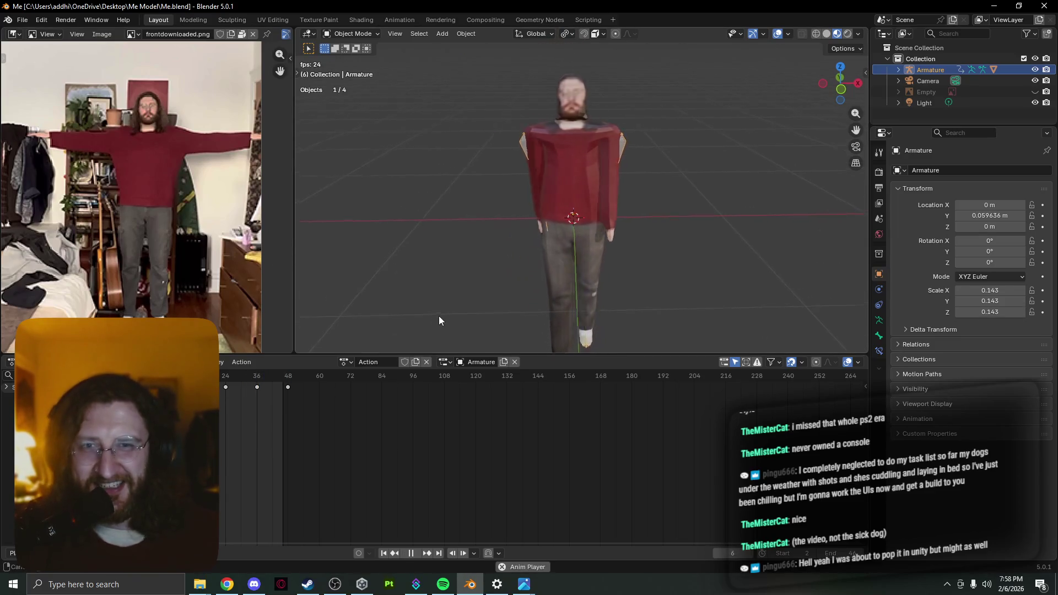
- Enlarge the 3D view by shrinking the timeline, orbiting around the walking character
{"action": "middle_click_drag", "start_coordinate": [440, 319], "coordinate": [412, 317]}
{"action": "left_click_drag", "start_coordinate": [448, 357], "coordinate": [456, 483]}
{"action": "mouse_move", "coordinate": [457, 408]}
{"action": "middle_mouse_down"}
{"action": "mouse_move", "coordinate": [597, 348]}
{"action": "mouse_move", "coordinate": [551, 333]}
{"action": "mouse_move", "coordinate": [260, 343]}
{"action": "mouse_move", "coordinate": [457, 311]}
{"action": "mouse_move", "coordinate": [368, 345]}
{"action": "mouse_move", "coordinate": [446, 316]}
{"action": "middle_mouse_up"}
- Switch viewport shading to Rendered, then back to Material Preview
{"action": "key", "text": "z"}
{"action": "left_click", "coordinate": [490, 206]}
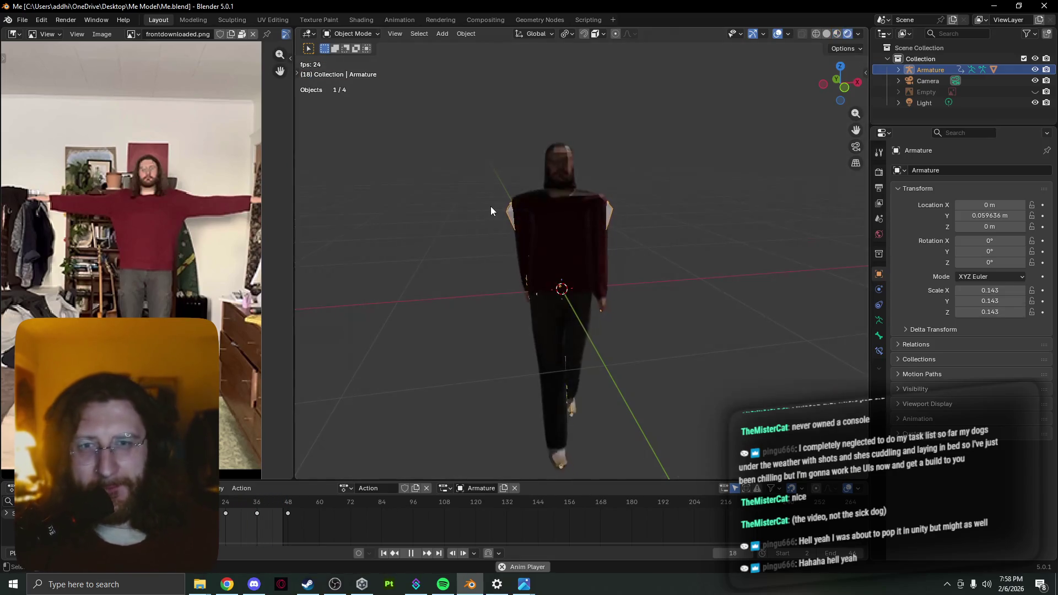
{"action": "key", "text": "z"}
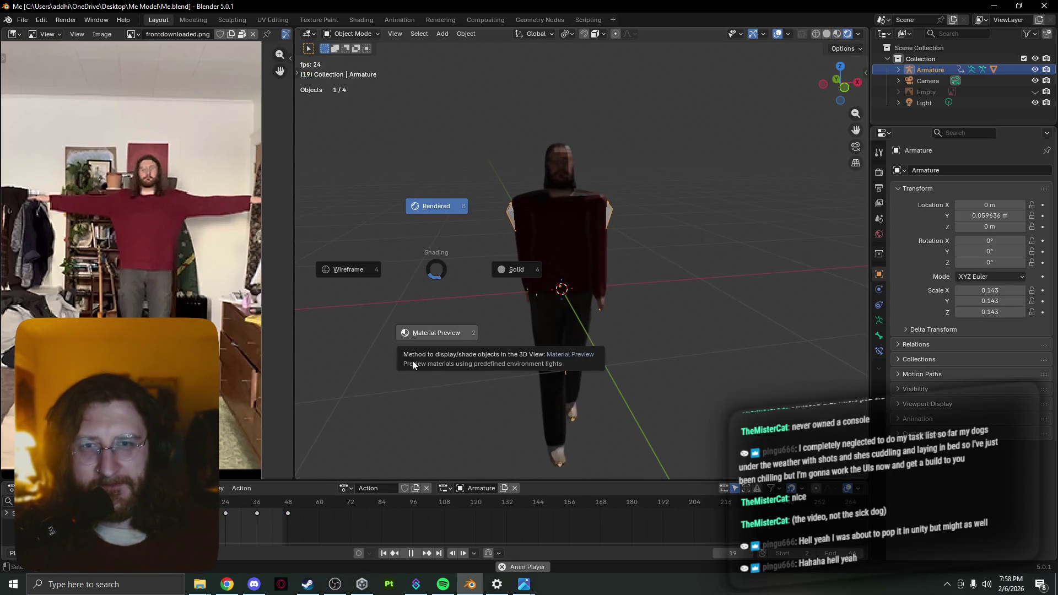
{"action": "left_click", "coordinate": [432, 333]}
{"action": "mouse_move", "coordinate": [575, 350]}
{"action": "middle_mouse_down"}
{"action": "mouse_move", "coordinate": [609, 324]}
{"action": "mouse_move", "coordinate": [528, 340]}
{"action": "mouse_move", "coordinate": [570, 337]}
{"action": "mouse_move", "coordinate": [443, 332]}
{"action": "middle_mouse_up"}
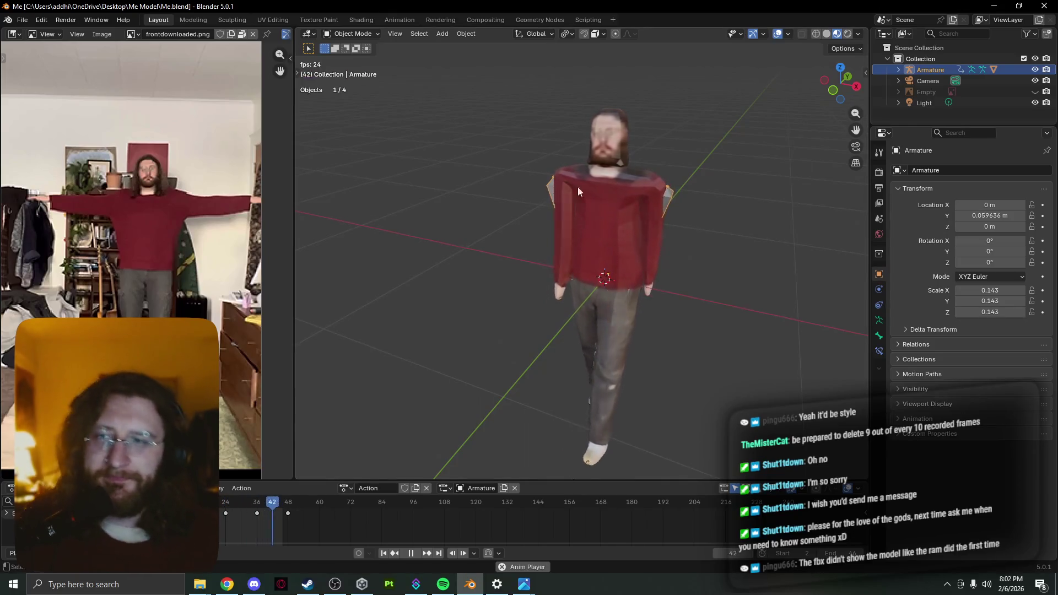
- Select the character's Plane.001 mesh and start an FBX export
{"action": "left_click", "coordinate": [624, 204]}
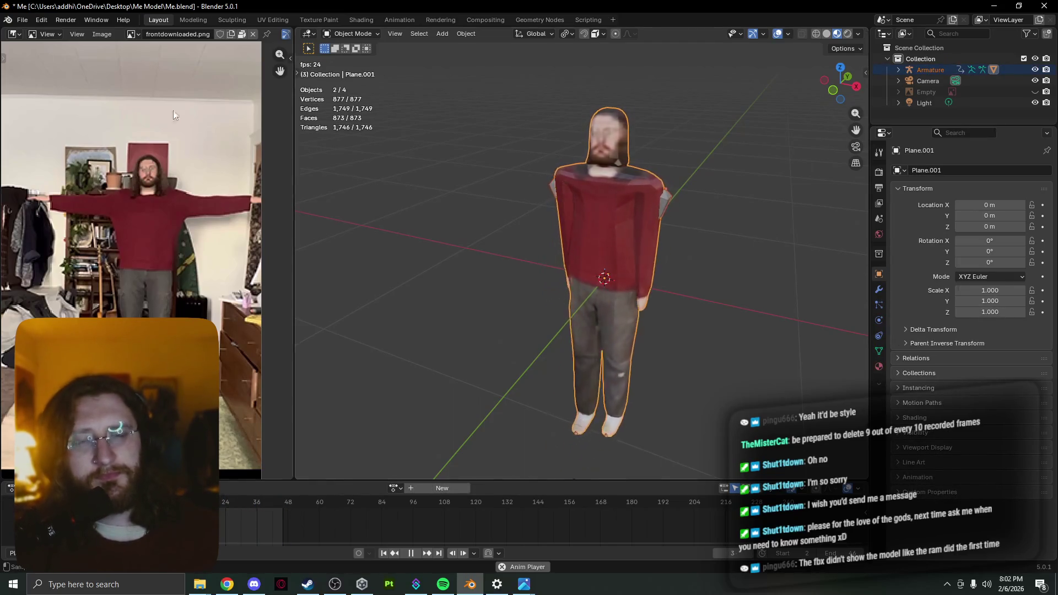
{"action": "left_click", "coordinate": [23, 20]}
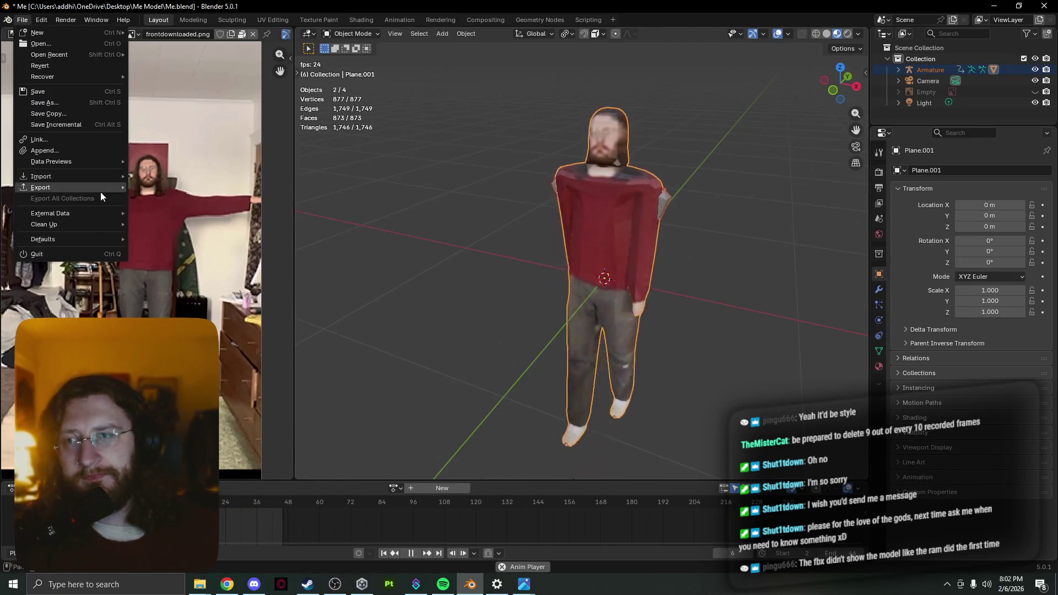
{"action": "mouse_move", "coordinate": [101, 189]}
{"action": "left_click", "coordinate": [249, 275]}
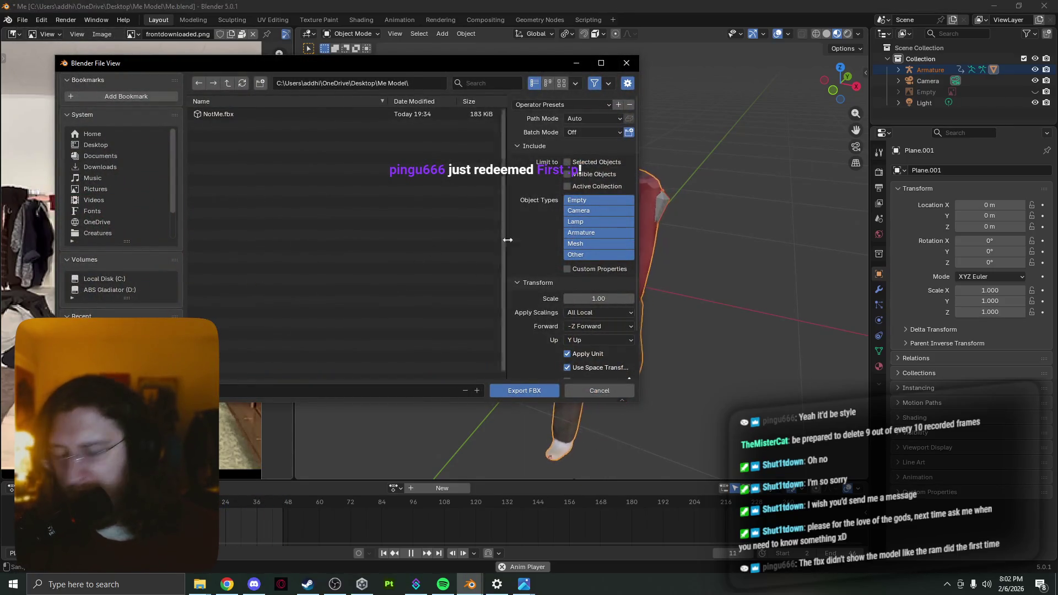
- Export selected objects only, Copy path mode with embedded textures, overwriting NotMe.fbx
{"action": "left_click", "coordinate": [567, 162]}
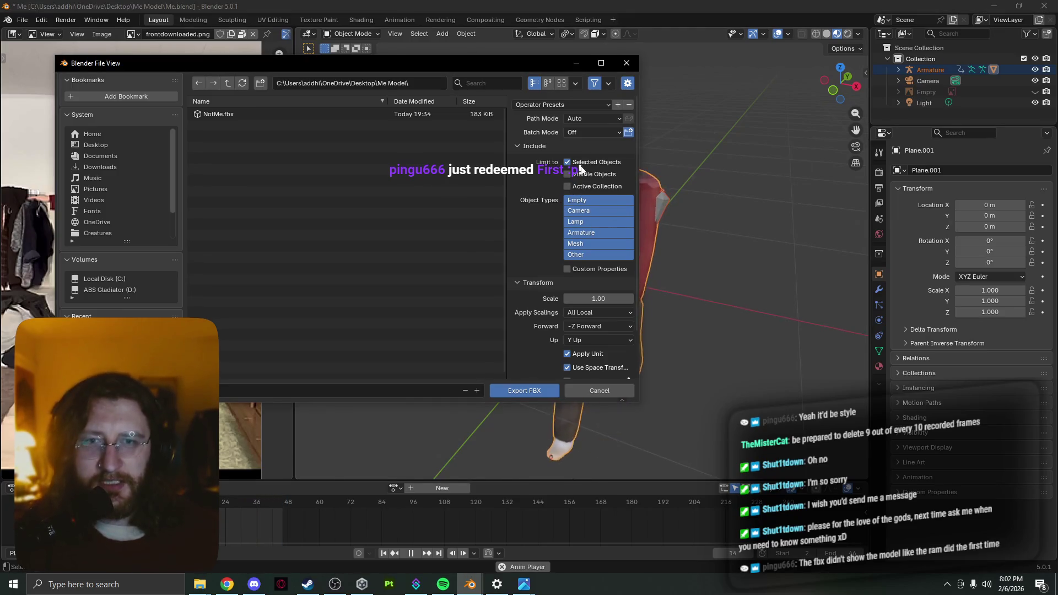
{"action": "left_click", "coordinate": [573, 106]}
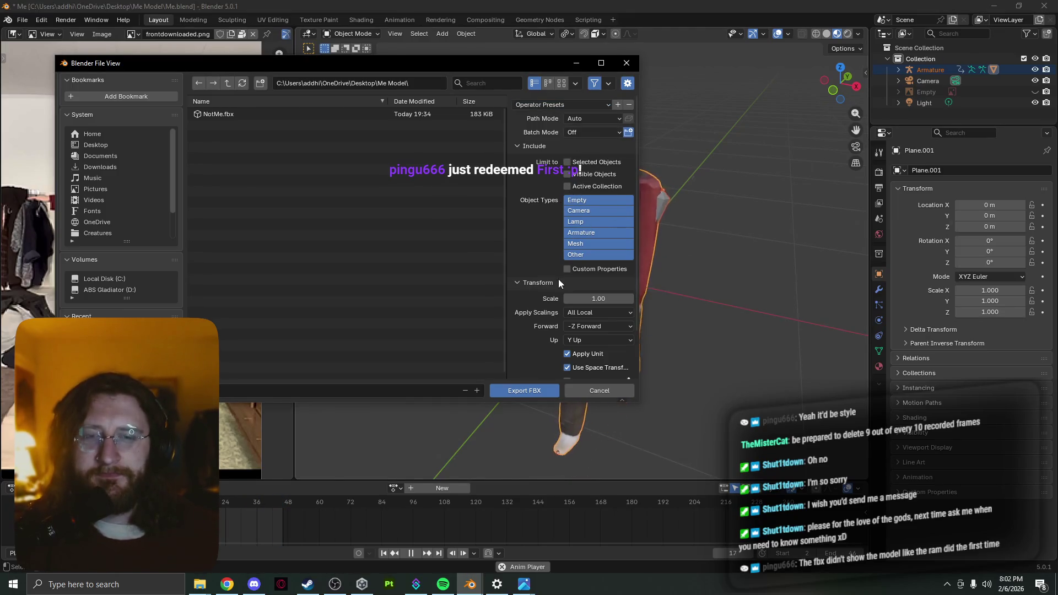
{"action": "left_click", "coordinate": [608, 119]}
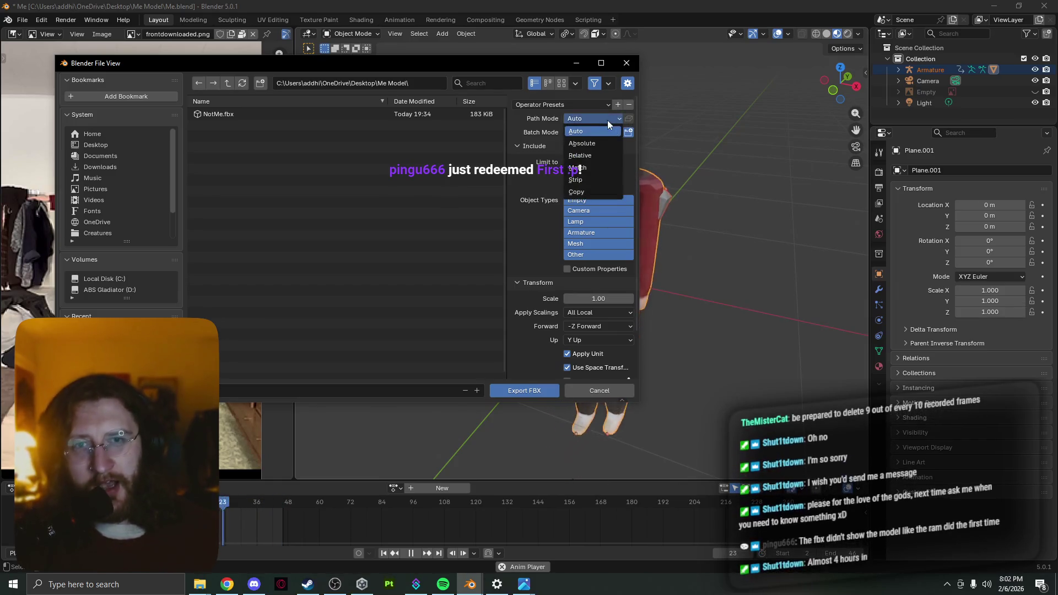
{"action": "left_click", "coordinate": [597, 193]}
{"action": "left_click", "coordinate": [631, 115]}
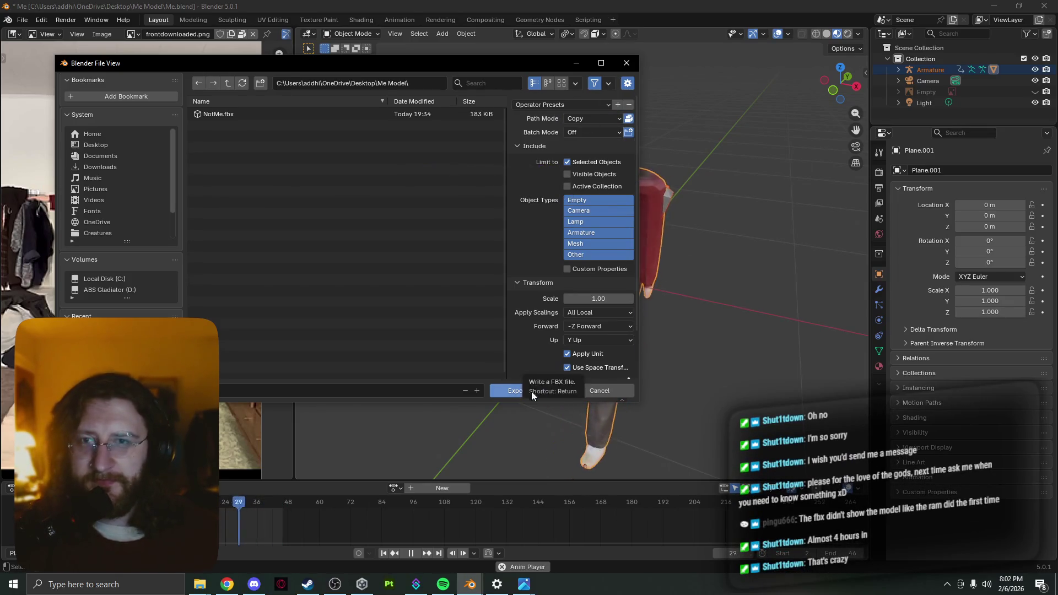
{"action": "left_click", "coordinate": [236, 115]}
{"action": "left_click", "coordinate": [512, 388]}
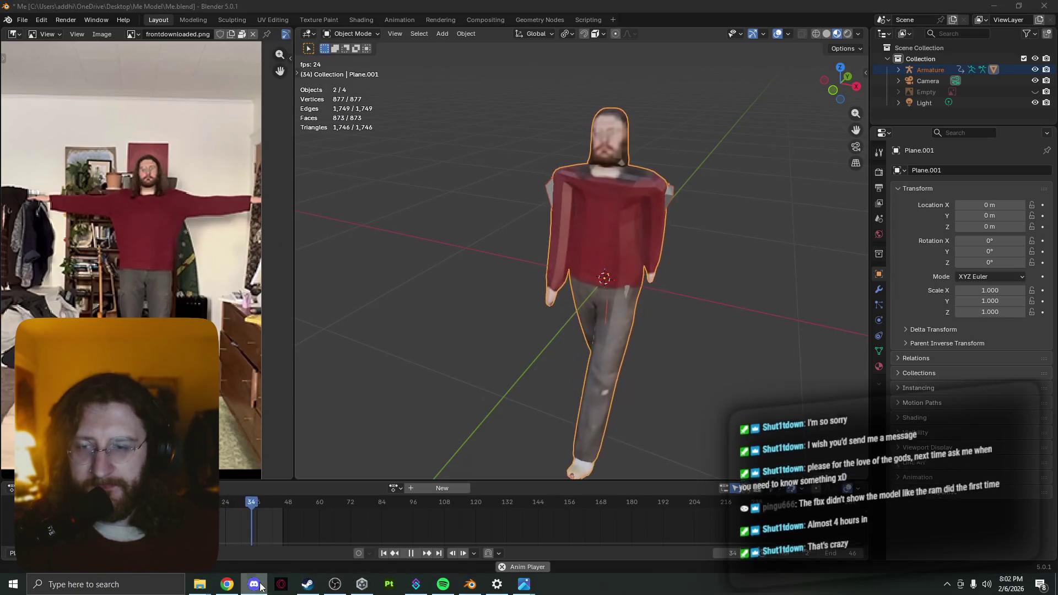
- Minimise Blender, Steam, the browser and music player, closing PicRender and resuming music
{"action": "left_click", "coordinate": [1002, 6]}
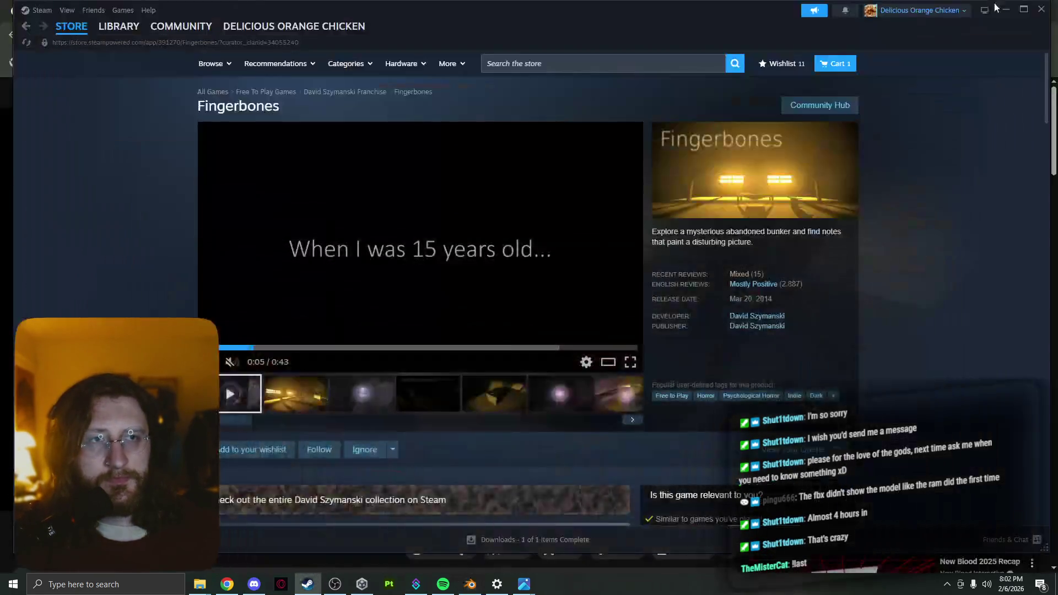
{"action": "left_click", "coordinate": [998, 12]}
{"action": "left_click", "coordinate": [1006, 9]}
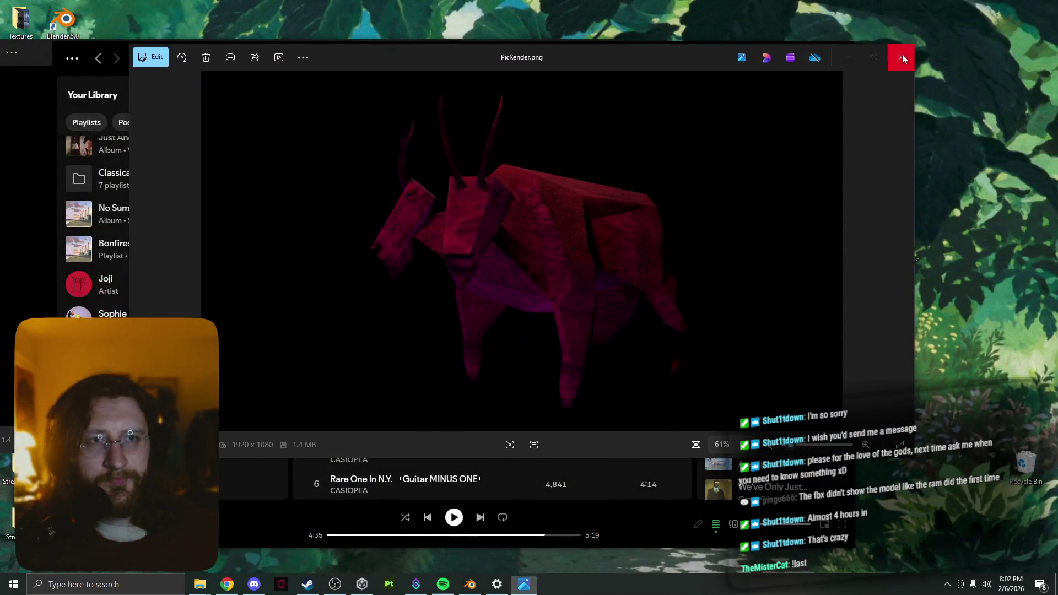
{"action": "left_click", "coordinate": [902, 56]}
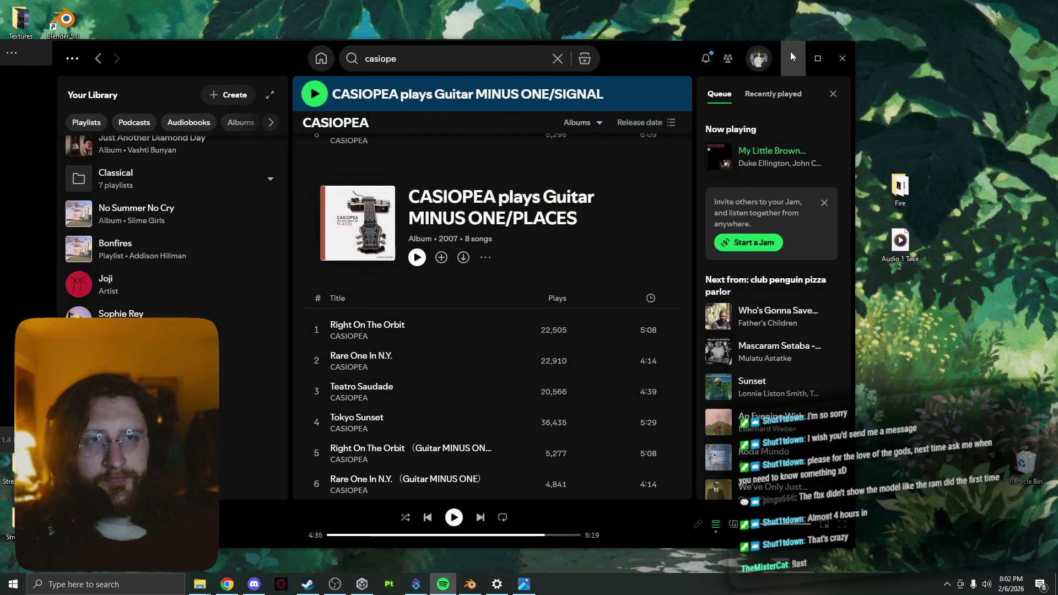
{"action": "key", "text": "space"}
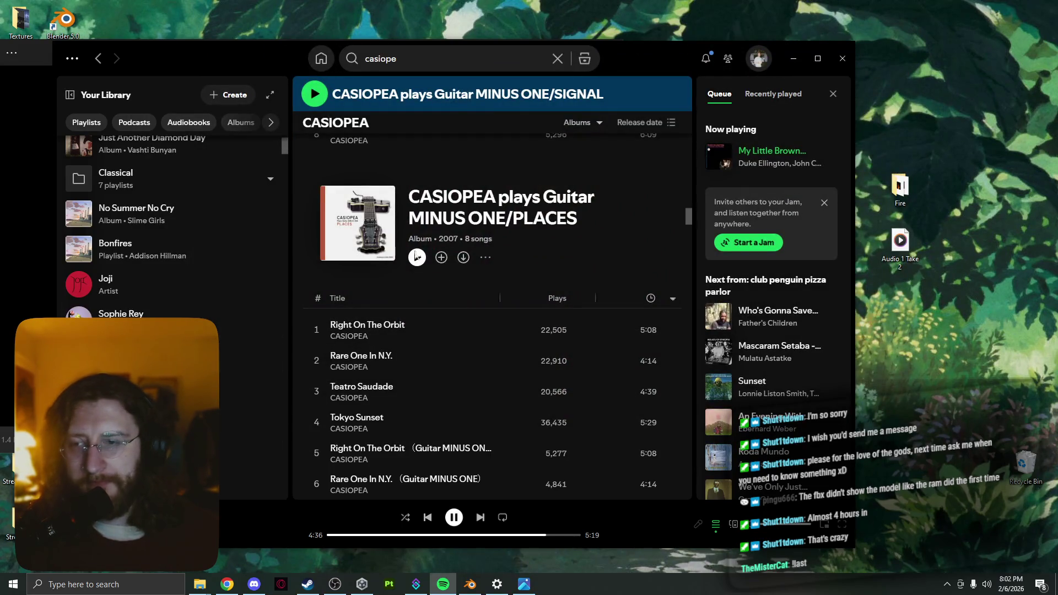
{"action": "left_click", "coordinate": [793, 58]}
- Close the Ravens viewer, visit Discord, then select NotMe.fbx in the Me Model folder
{"action": "left_click", "coordinate": [613, 52]}
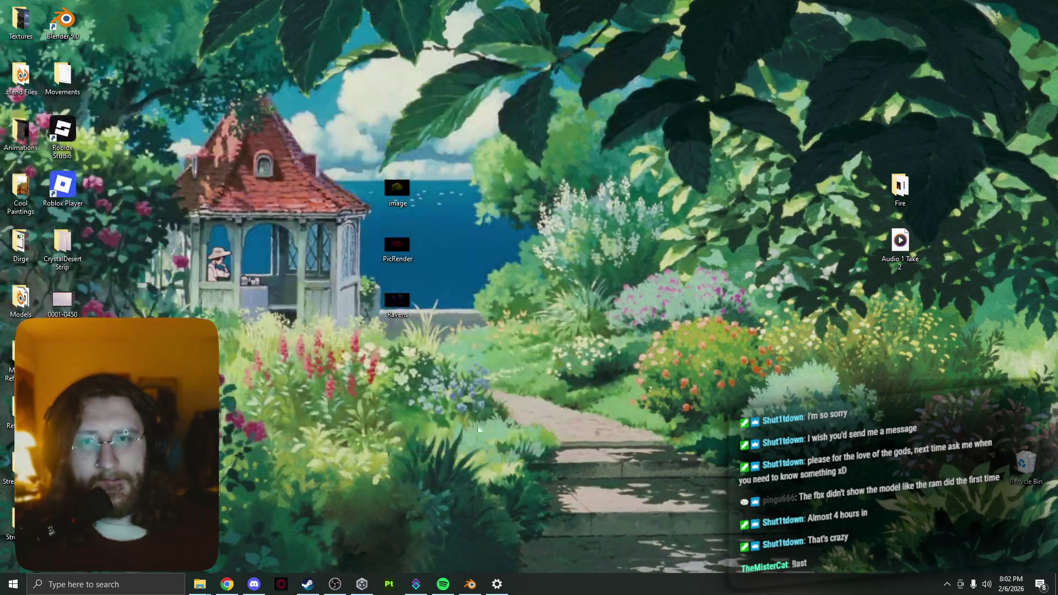
{"action": "left_click", "coordinate": [254, 584]}
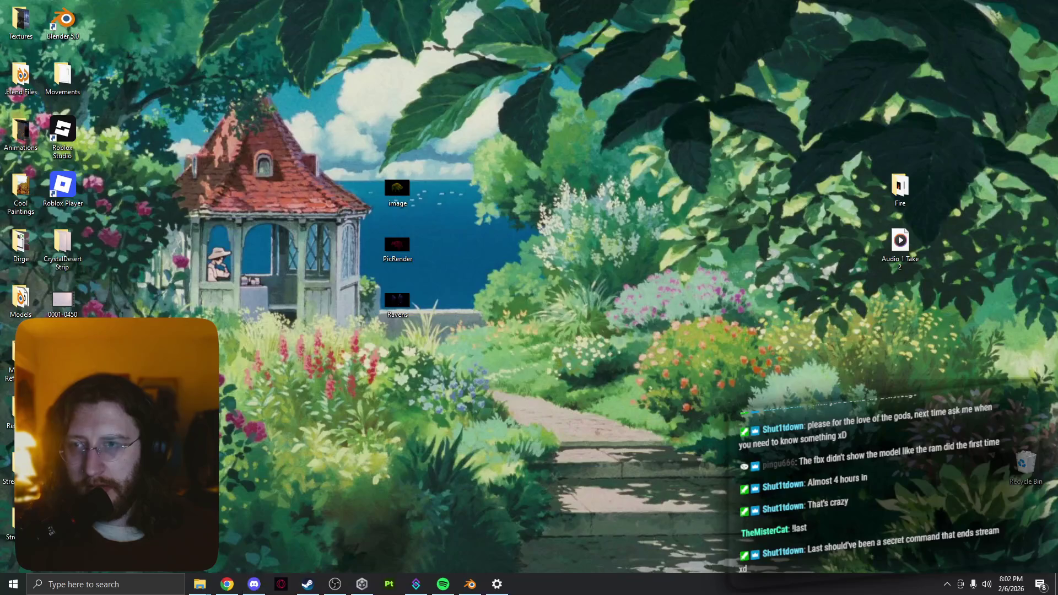
{"action": "left_click", "coordinate": [200, 584]}
{"action": "left_click", "coordinate": [323, 175]}
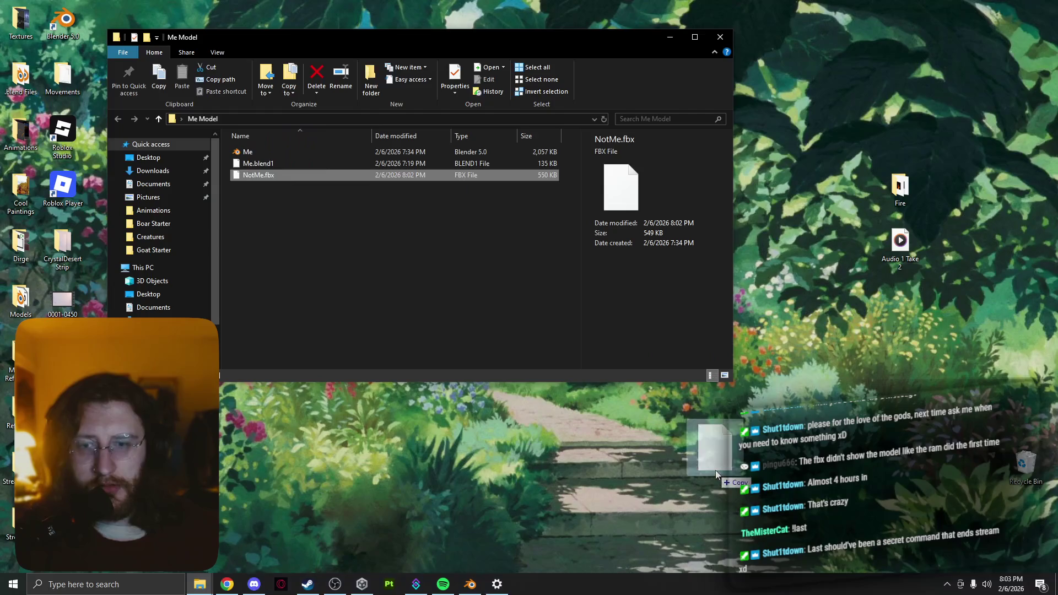
- Carry a copy of NotMe.fbx toward another program and open the Start menu
{"action": "left_click", "coordinate": [691, 490]}
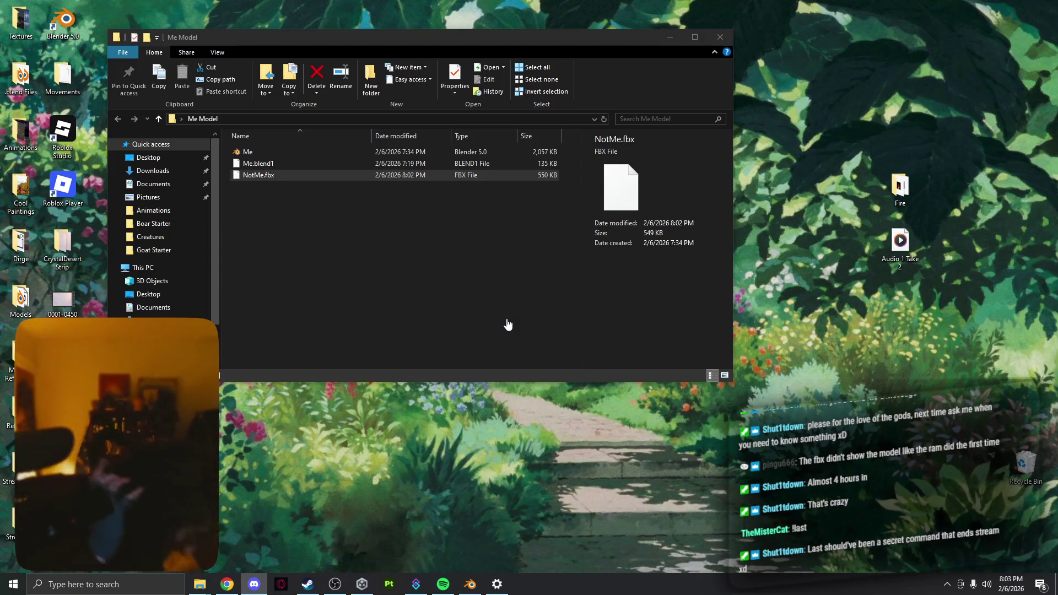
{"action": "key", "text": "super"}
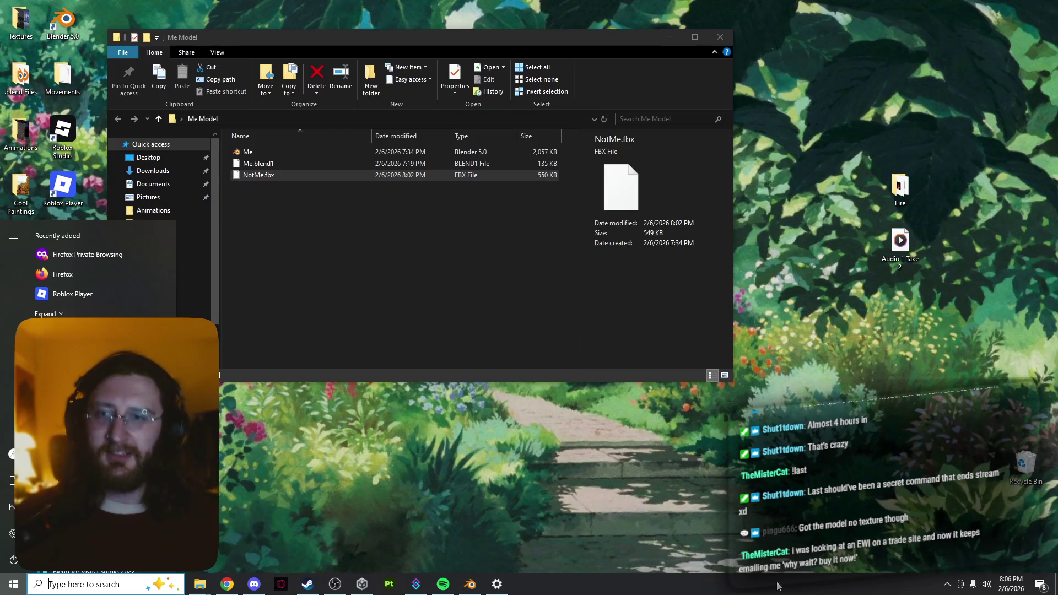
- Dismiss the Start menu and bring the Me Model folder window to the front
{"action": "left_click", "coordinate": [875, 48]}
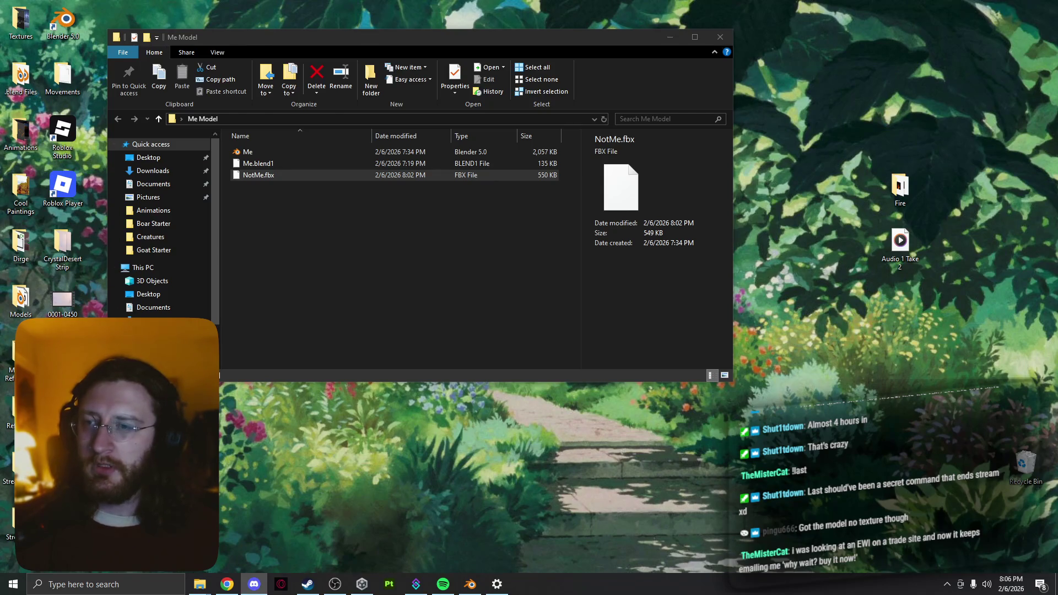
{"action": "left_click", "coordinate": [209, 376]}
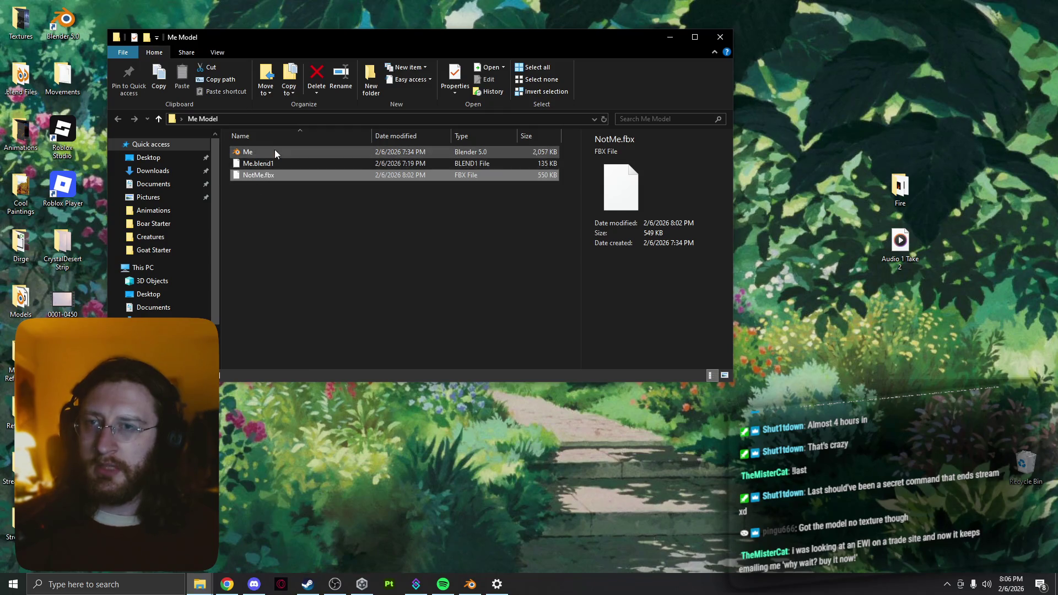
- Close the Me Model window and open a new Explorer window at Pictures
{"action": "left_click", "coordinate": [719, 37]}
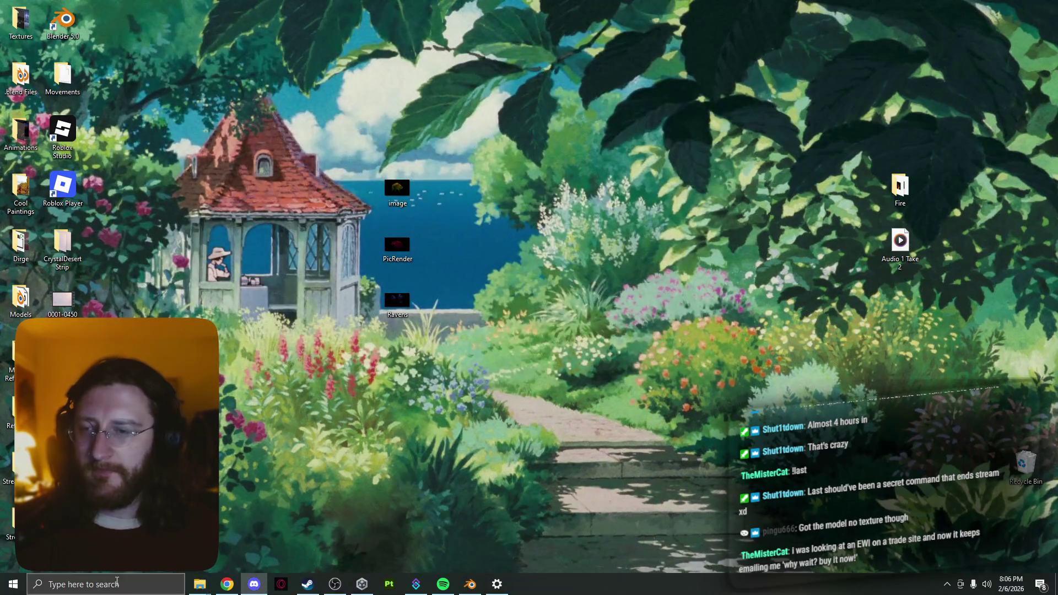
{"action": "mouse_move", "coordinate": [200, 584]}
{"action": "left_click", "coordinate": [259, 532]}
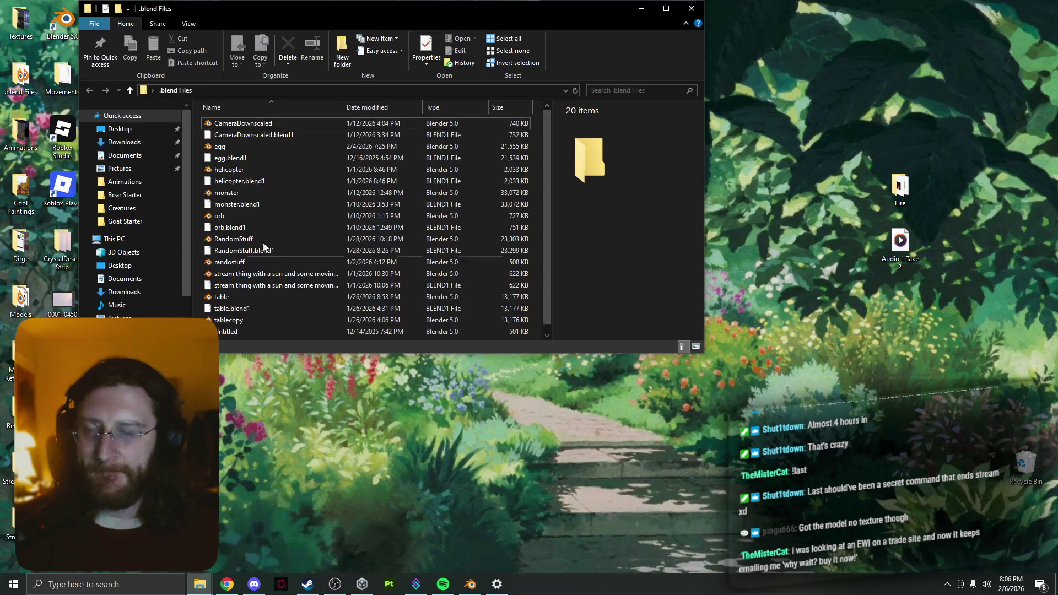
{"action": "left_click", "coordinate": [152, 273]}
{"action": "left_click", "coordinate": [148, 302]}
{"action": "left_click", "coordinate": [137, 317]}
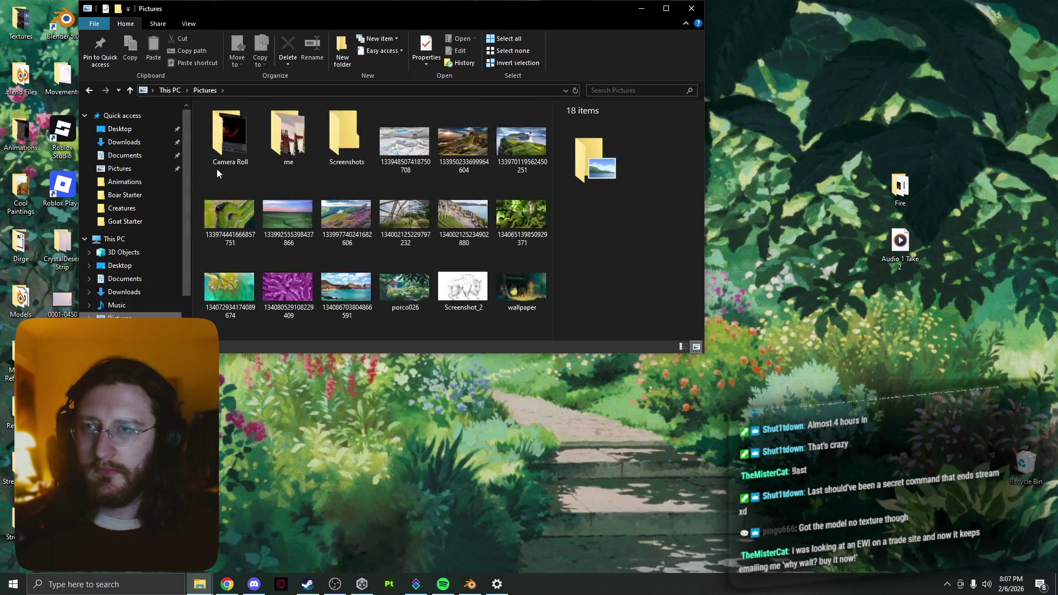
- Open the me folder and select the backdownscaled and frontdownloaded images
{"action": "double_click", "coordinate": [263, 144]}
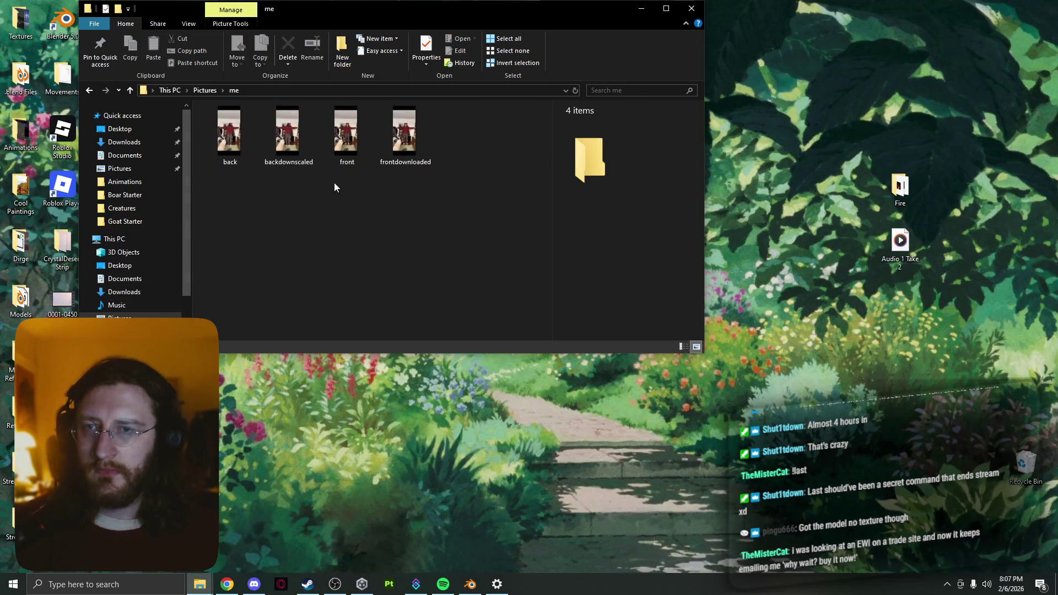
{"action": "left_click", "coordinate": [288, 135]}
{"action": "left_click", "coordinate": [405, 135], "text": "shift"}
{"action": "left_click", "coordinate": [292, 139]}
{"action": "left_click", "coordinate": [404, 135], "text": "ctrl"}
{"action": "left_click", "coordinate": [539, 477]}
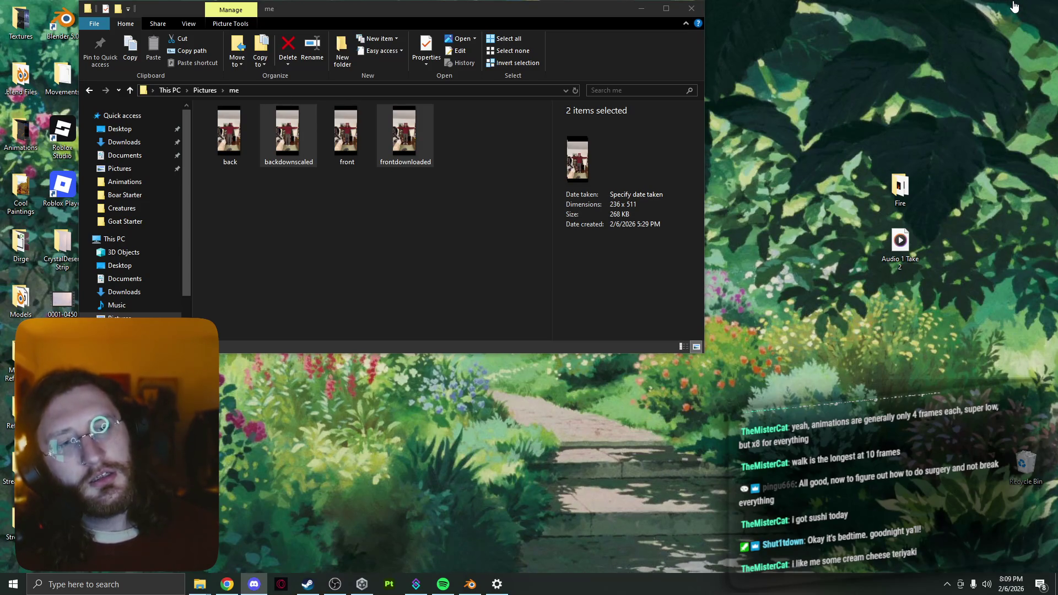
{"action": "left_click", "coordinate": [689, 10]}
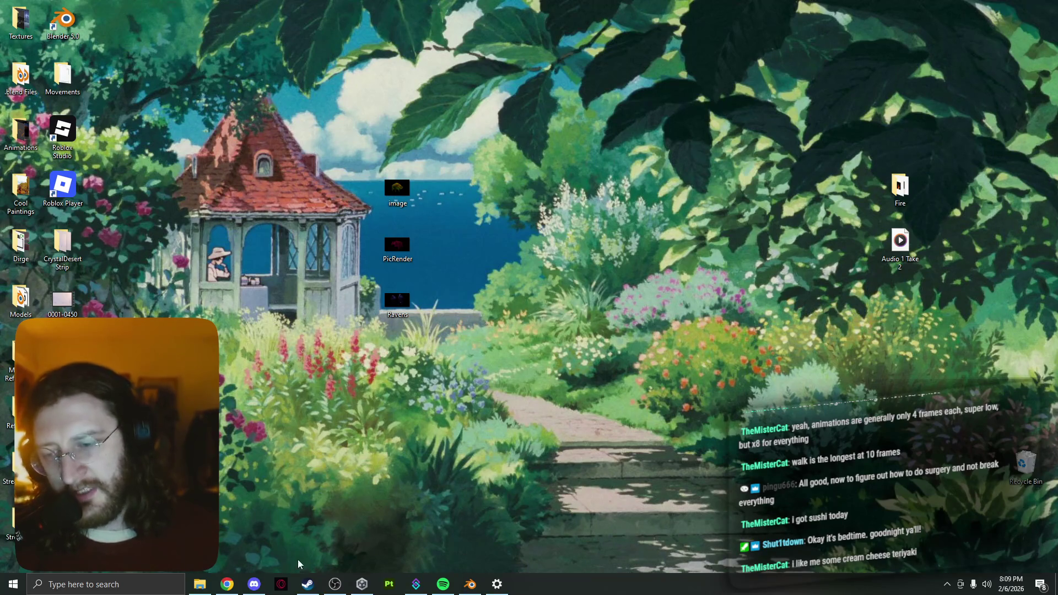
- Close Settings from its taskbar preview and bring the Blender window back up
{"action": "mouse_move", "coordinate": [360, 581]}
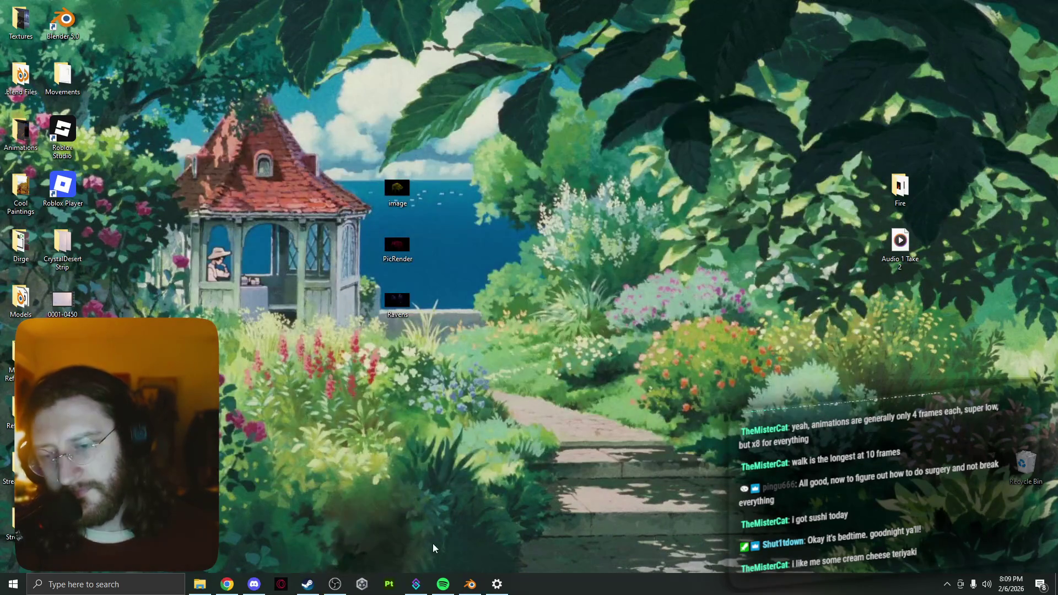
{"action": "mouse_move", "coordinate": [488, 587]}
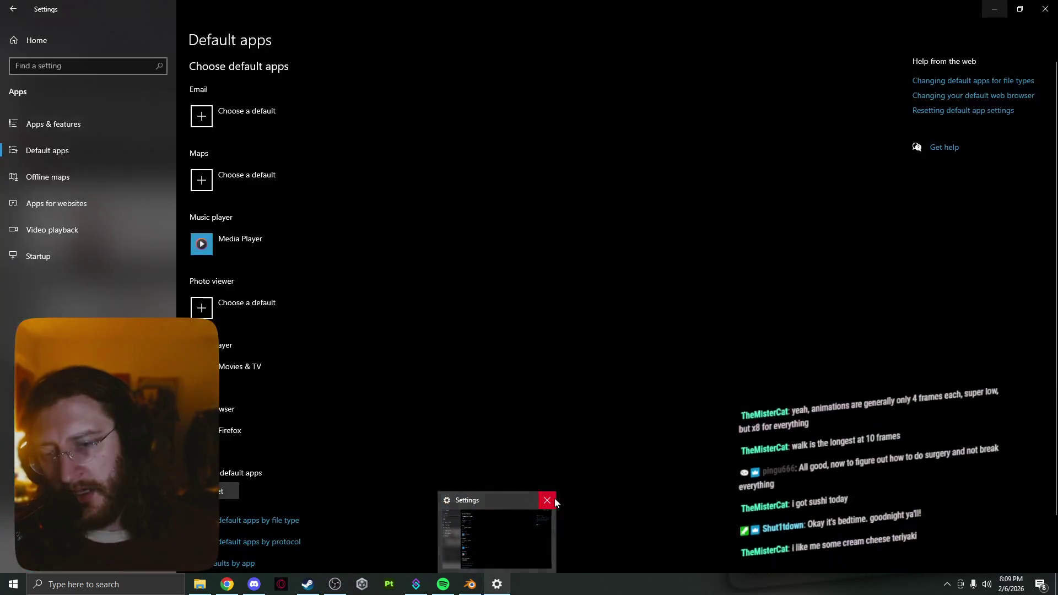
{"action": "left_click", "coordinate": [554, 498]}
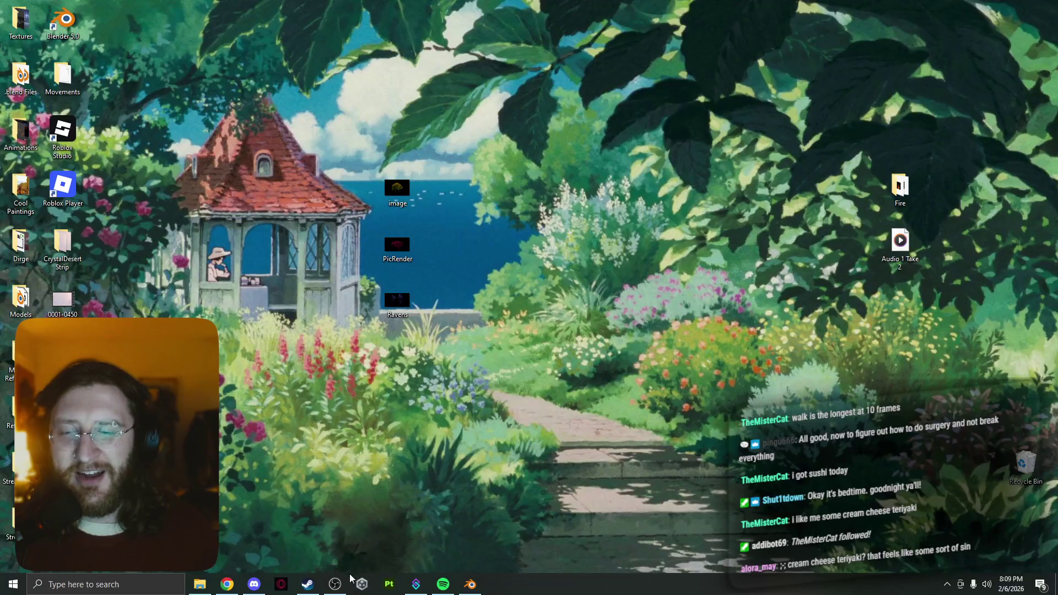
{"action": "left_click", "coordinate": [470, 584]}
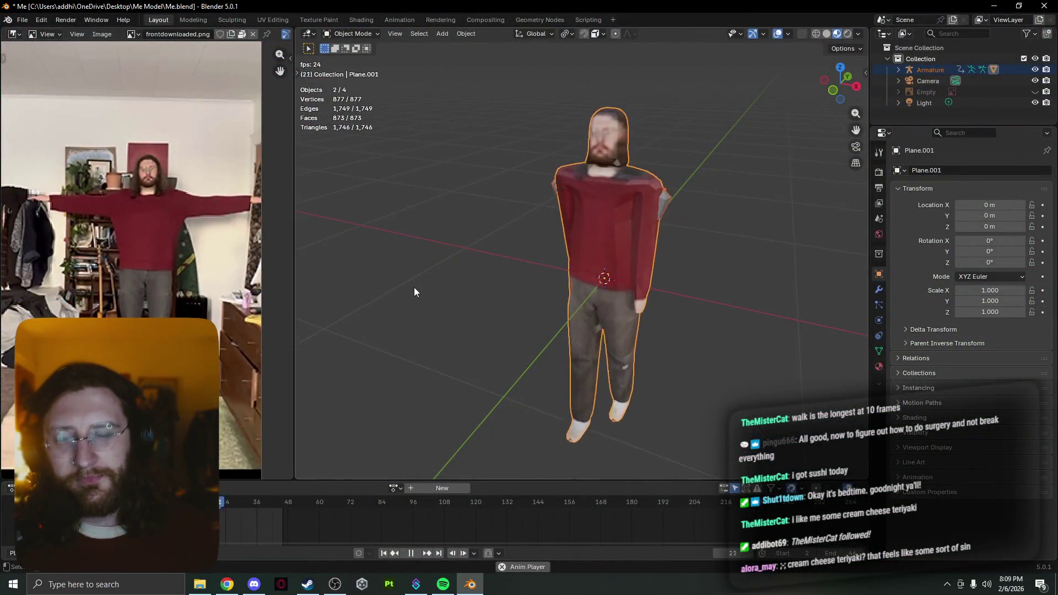
- Save Me.blend, then hide Blender with Win+D to show the desktop
{"action": "left_click", "coordinate": [25, 24]}
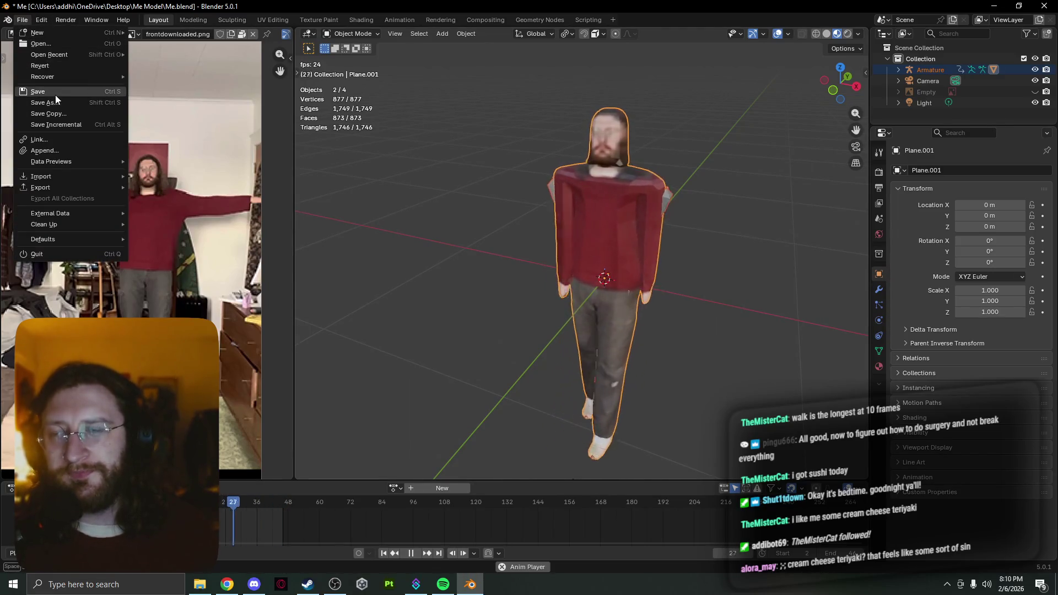
{"action": "left_click", "coordinate": [55, 94]}
{"action": "left_click", "coordinate": [22, 20]}
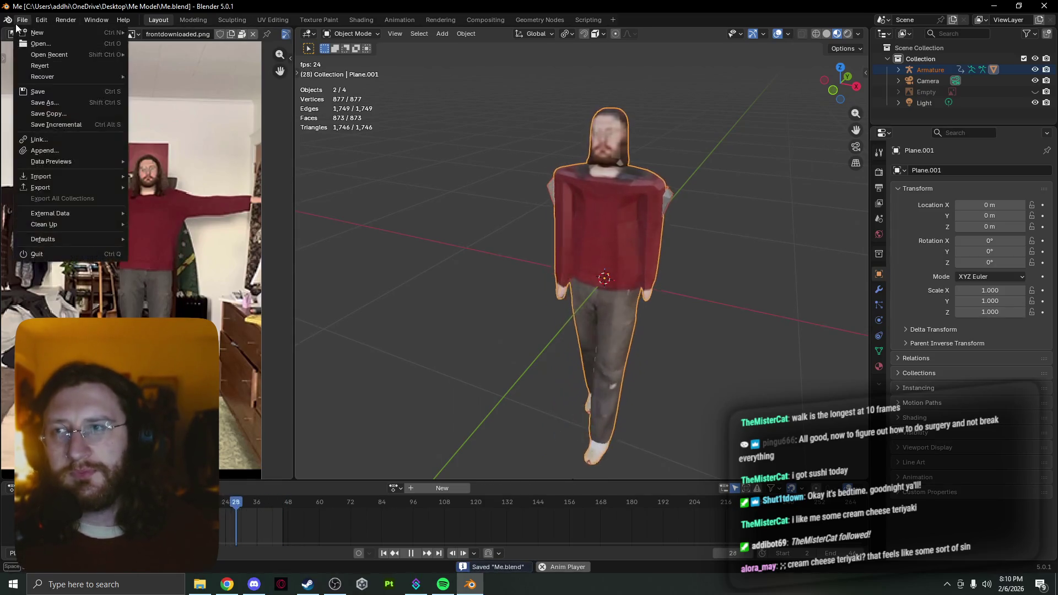
{"action": "mouse_move", "coordinate": [57, 39]}
{"action": "left_click", "coordinate": [218, 26]}
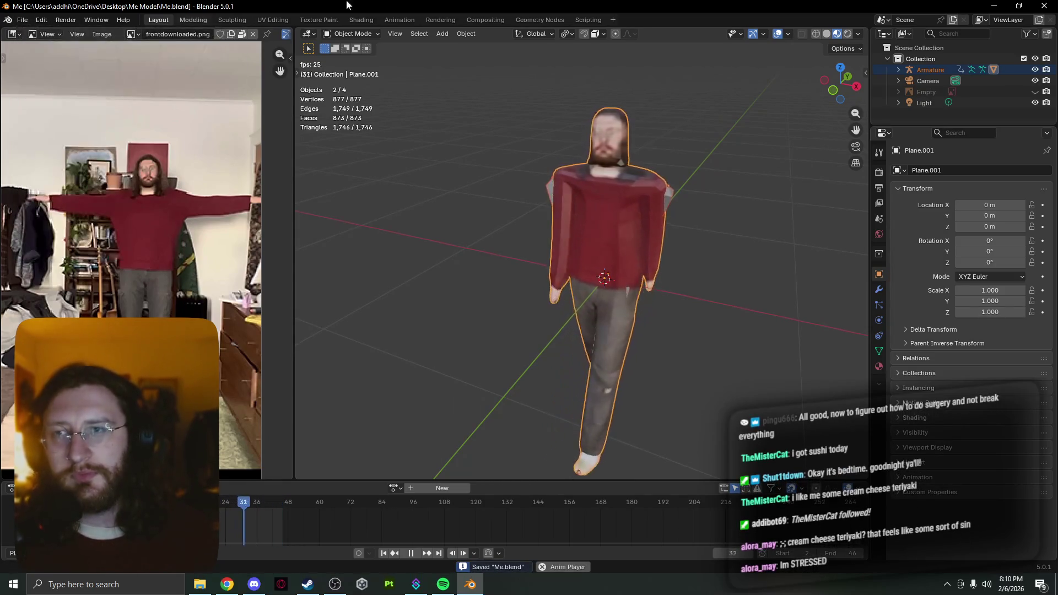
{"action": "key", "text": "super+d"}
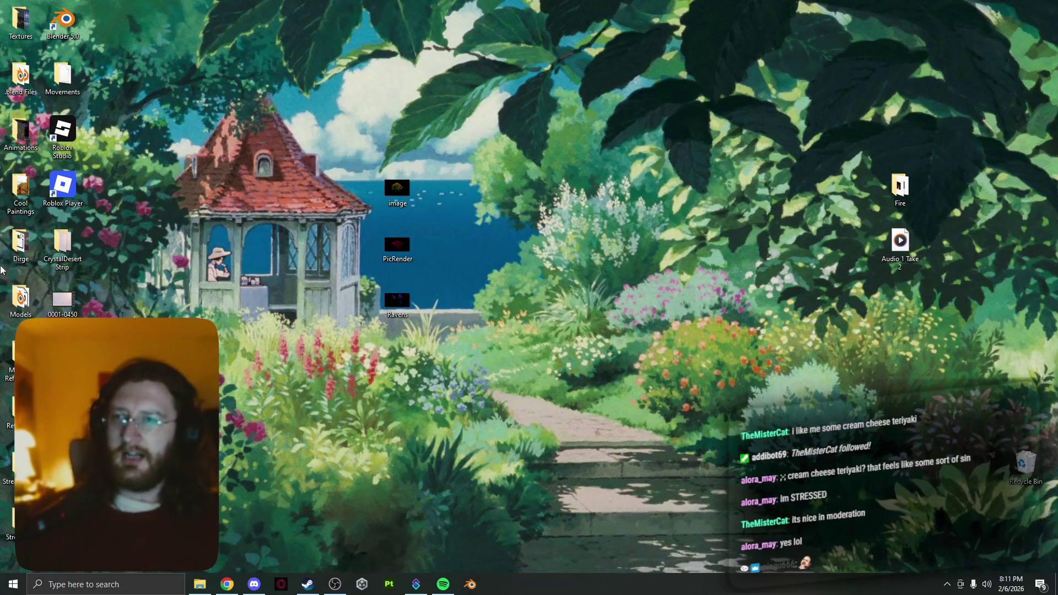
- Open the Textures folder from the desktop
{"action": "double_click", "coordinate": [34, 21]}
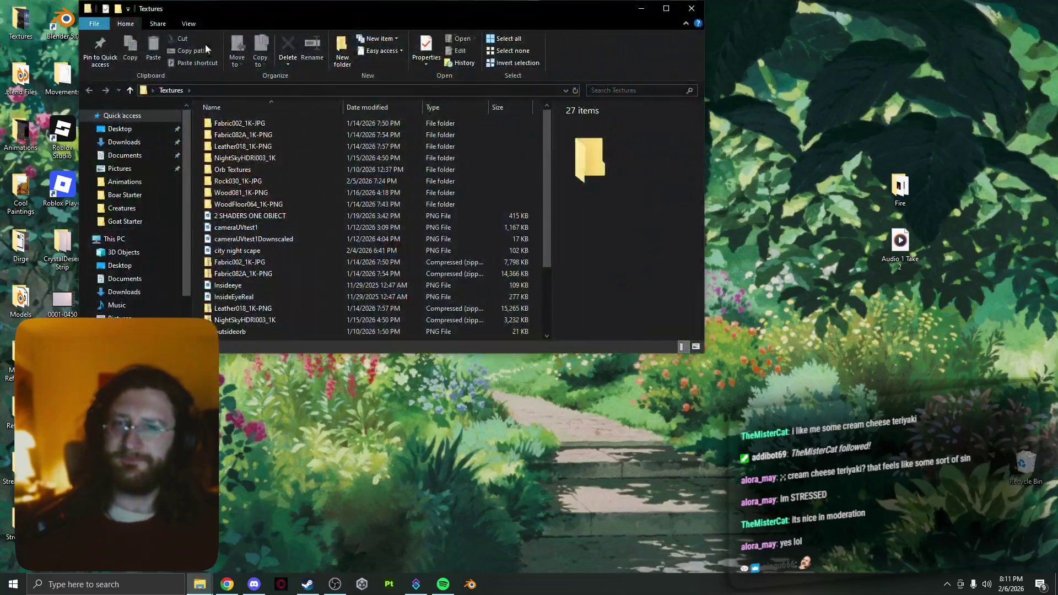
{"action": "left_click", "coordinate": [688, 11]}
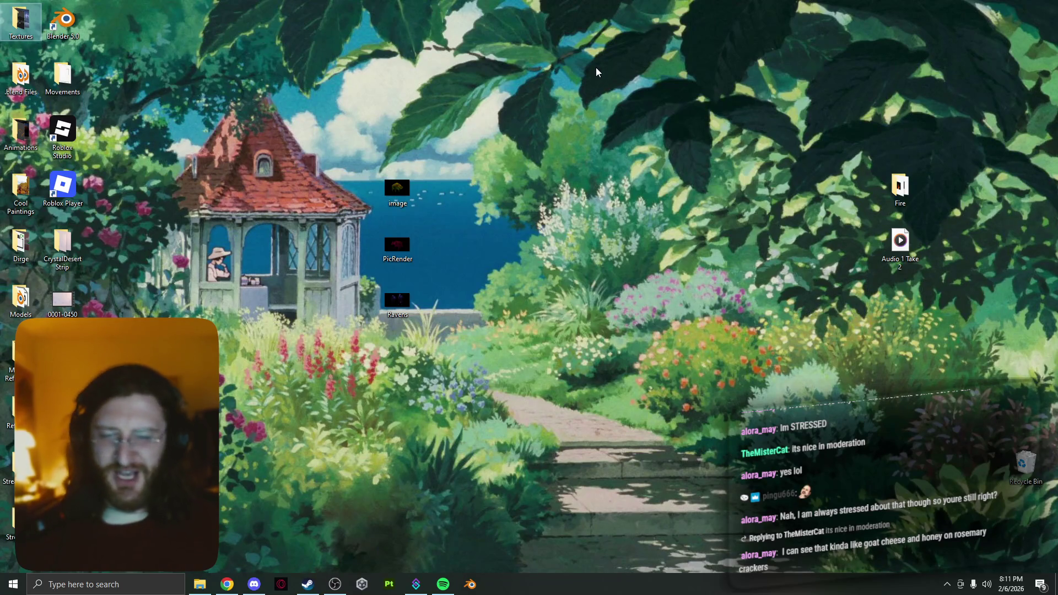
- Bring Chrome back up and close the YouTube and Home tabs
{"action": "left_click", "coordinate": [226, 584]}
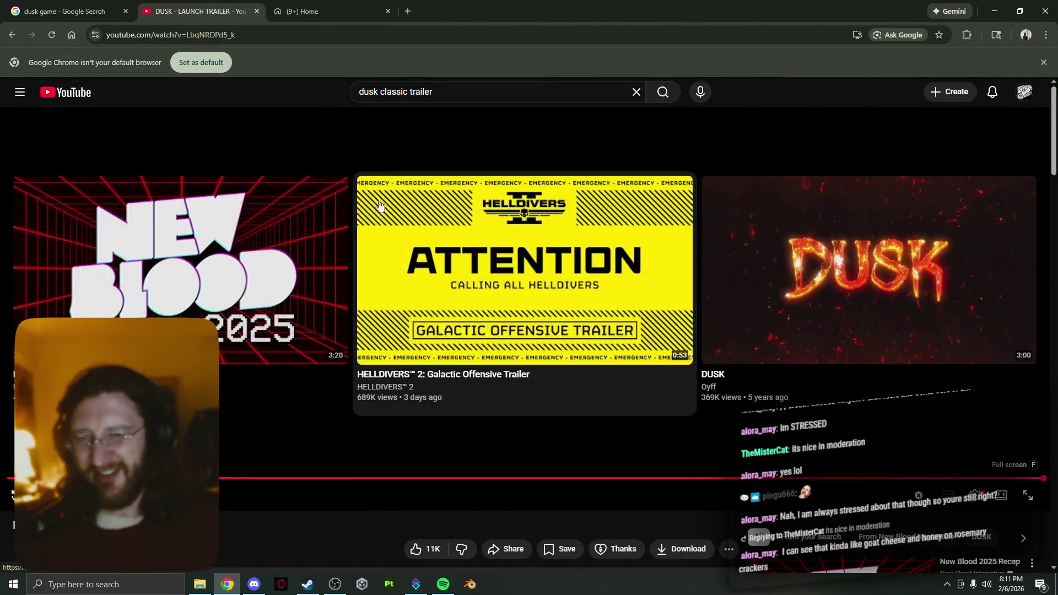
{"action": "left_click", "coordinate": [73, 92]}
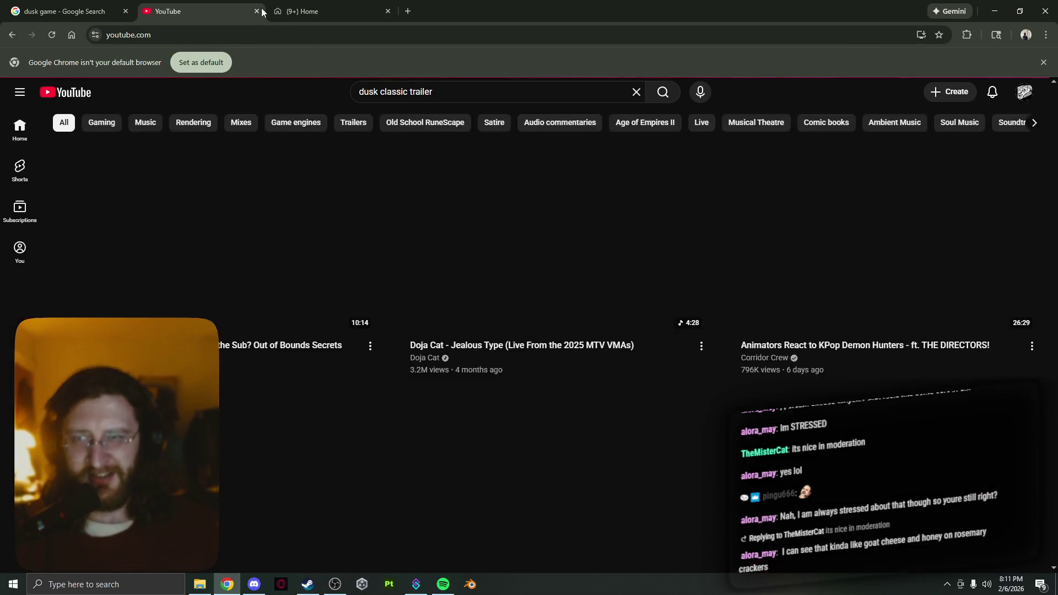
{"action": "left_click", "coordinate": [257, 11]}
{"action": "left_click", "coordinate": [255, 12]}
{"action": "left_click", "coordinate": [257, 12]}
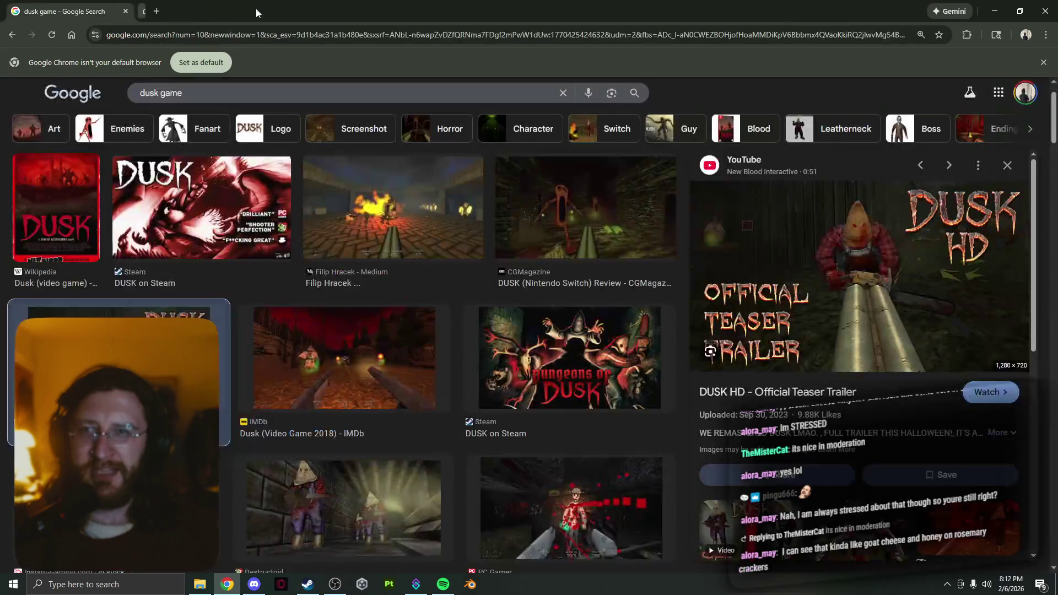
- Narrow the dusk game images to Enemies and glance at the Encyclopedia Diabolica of DUSK guide
{"action": "left_click", "coordinate": [84, 123]}
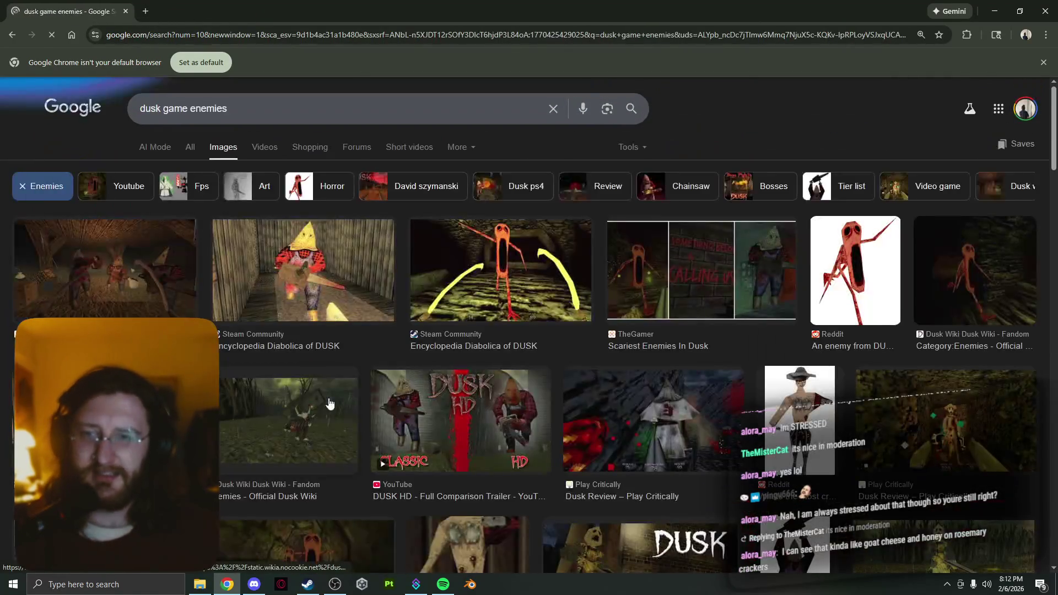
{"action": "left_click", "coordinate": [478, 280]}
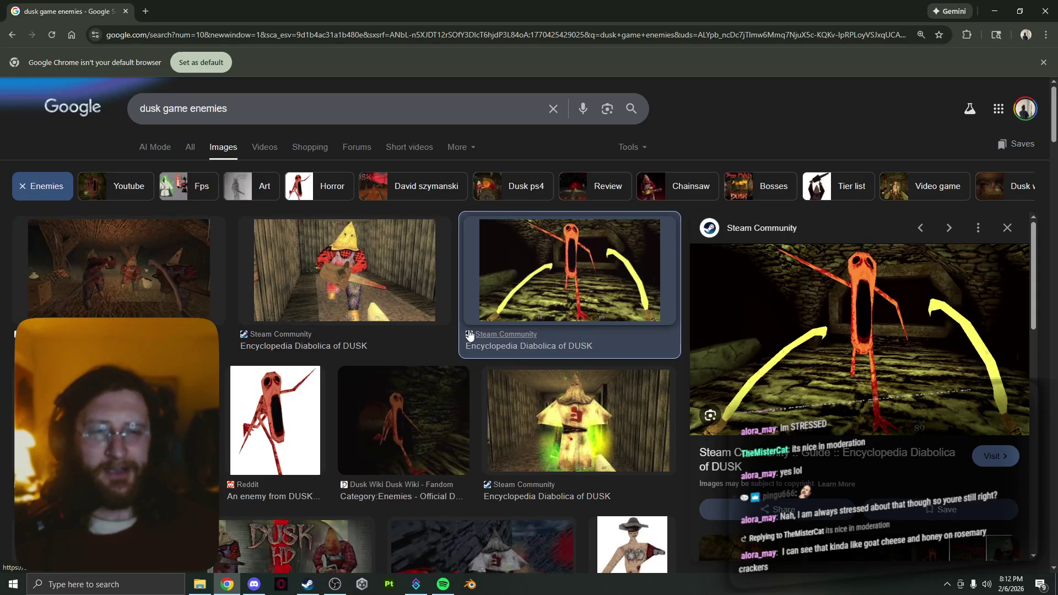
{"action": "scroll", "coordinate": [469, 335], "scroll_direction": "down", "scroll_amount": 2}
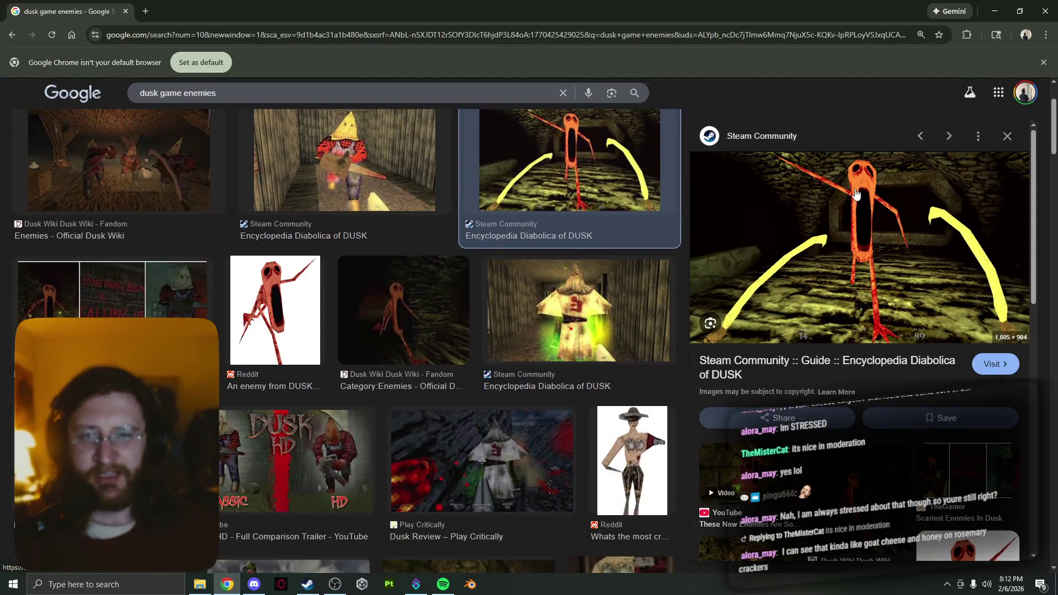
{"action": "scroll", "coordinate": [265, 313], "scroll_direction": "down", "scroll_amount": 4}
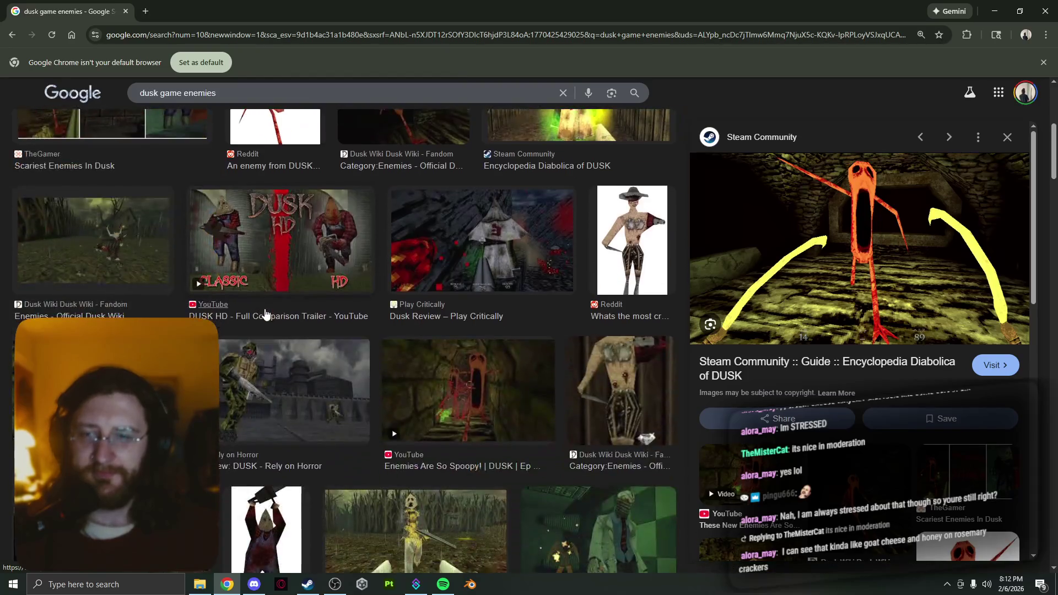
{"action": "scroll", "coordinate": [265, 313], "scroll_direction": "down", "scroll_amount": 3}
{"action": "left_click", "coordinate": [907, 241]}
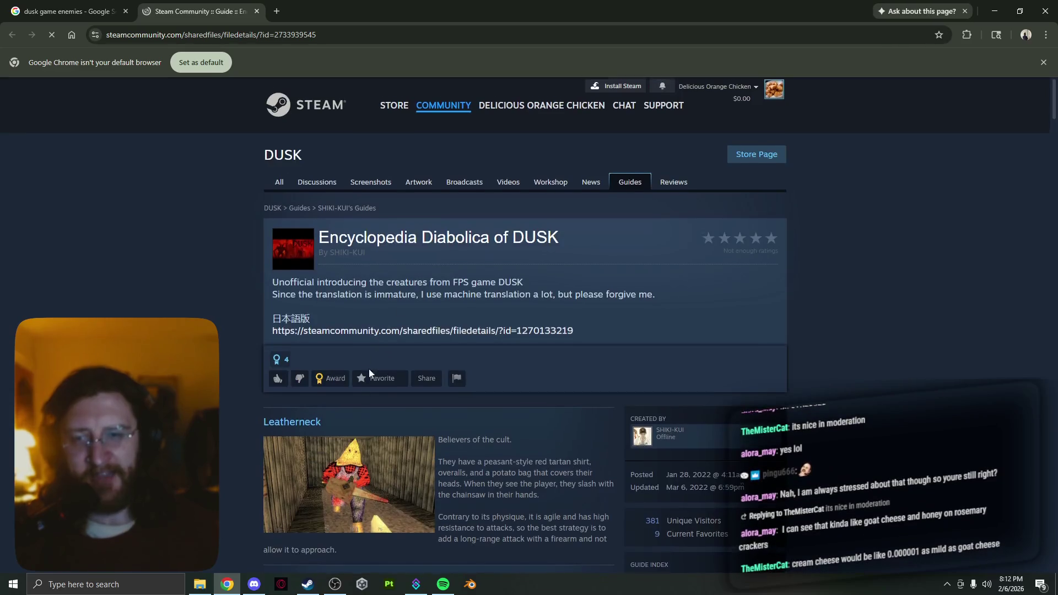
{"action": "scroll", "coordinate": [368, 368], "scroll_direction": "down", "scroll_amount": 11}
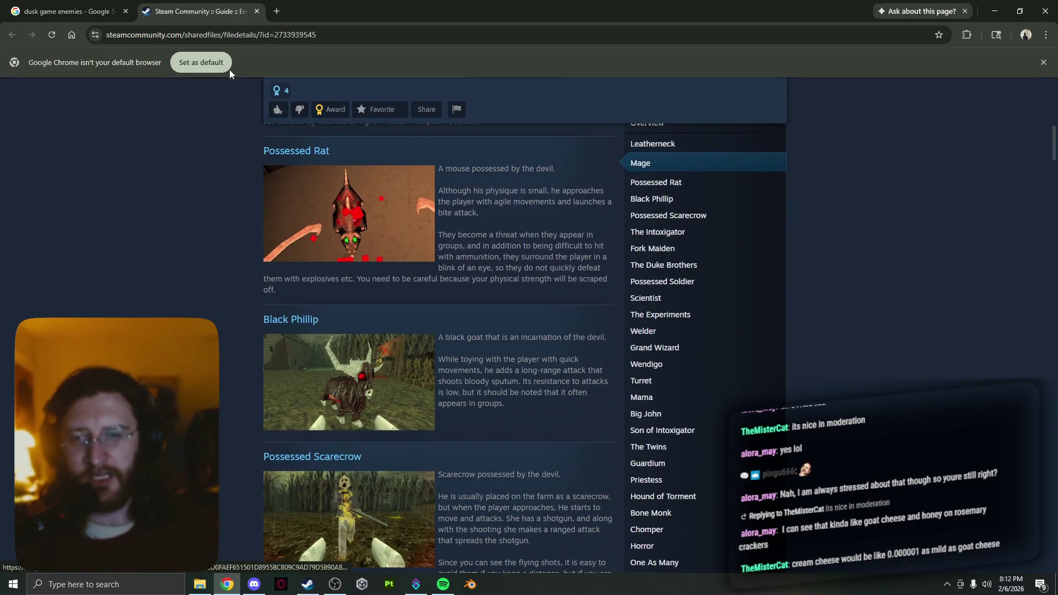
{"action": "left_click", "coordinate": [256, 11]}
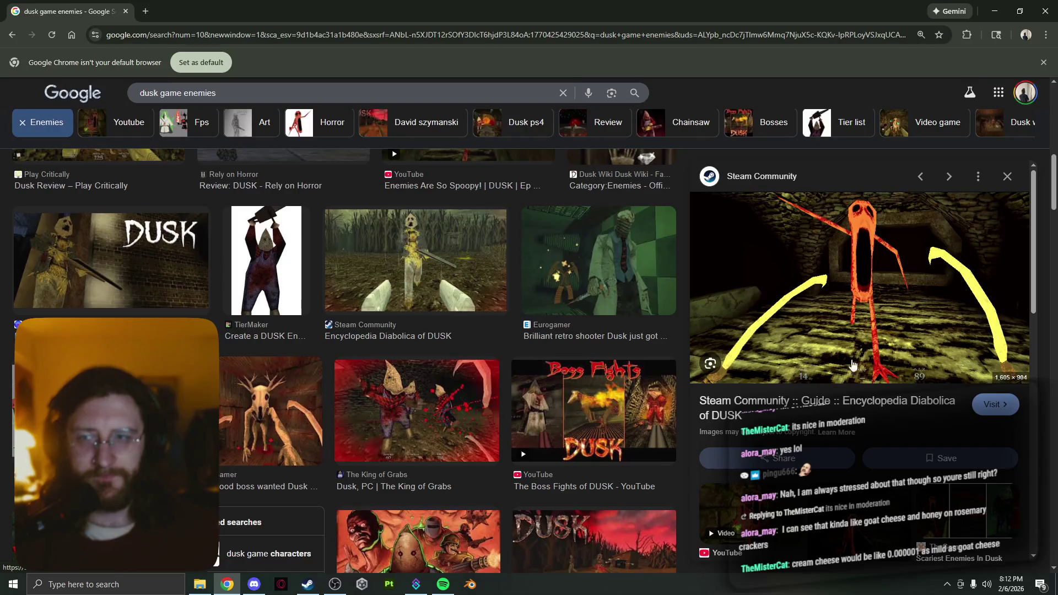
- Preview the 'Swarmed By Enemies and Bosses | DUSK HD' video result
{"action": "scroll", "coordinate": [215, 496], "scroll_direction": "down", "scroll_amount": 1}
{"action": "scroll", "coordinate": [218, 561], "scroll_direction": "down", "scroll_amount": 6}
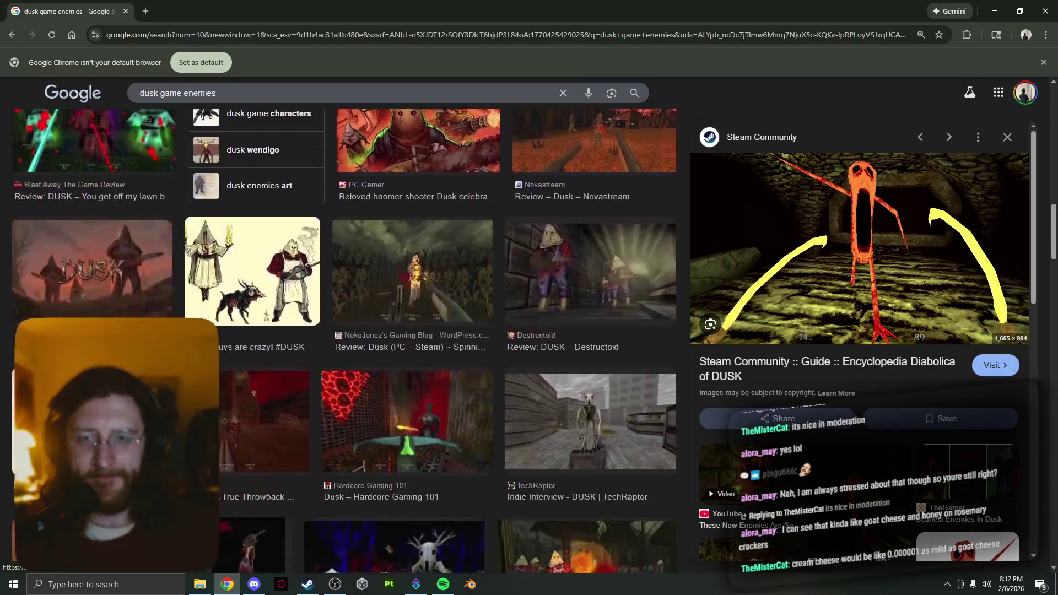
{"action": "scroll", "coordinate": [217, 561], "scroll_direction": "down", "scroll_amount": 5}
{"action": "scroll", "coordinate": [218, 561], "scroll_direction": "down", "scroll_amount": 3}
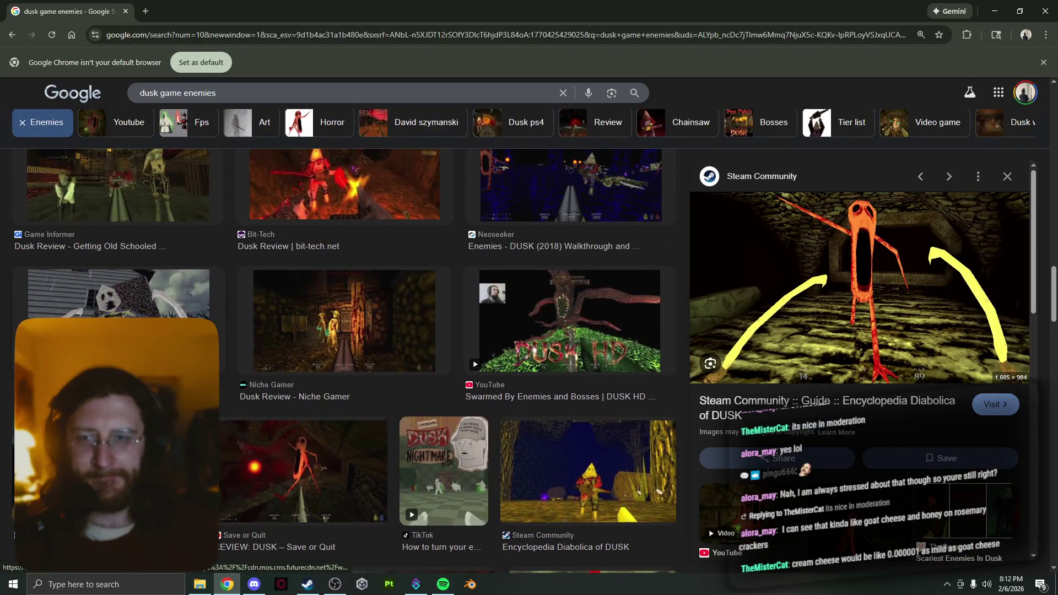
{"action": "left_click", "coordinate": [586, 307]}
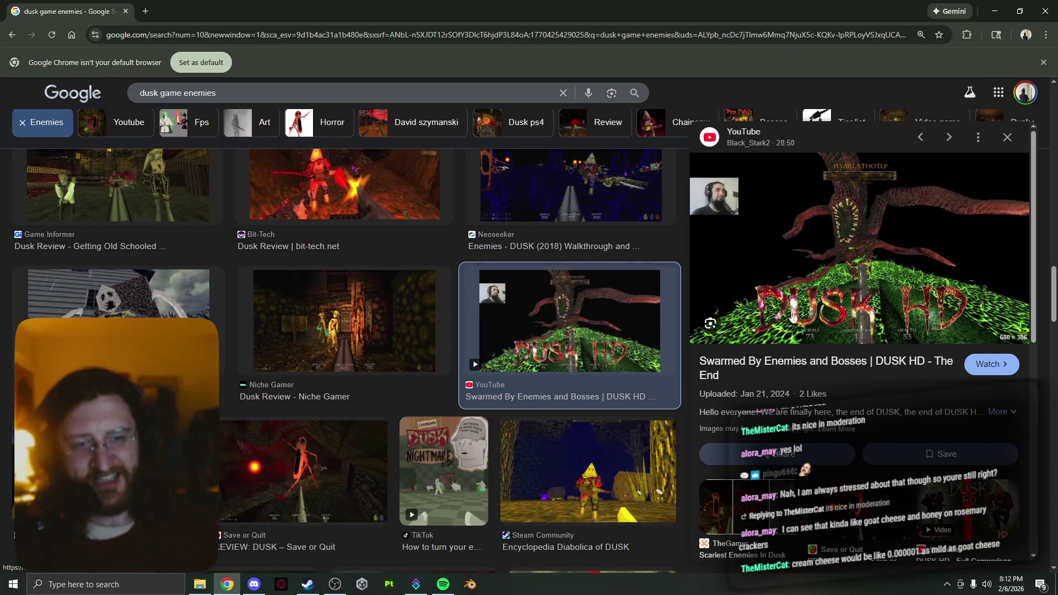
{"action": "scroll", "coordinate": [507, 321], "scroll_direction": "down", "scroll_amount": 5}
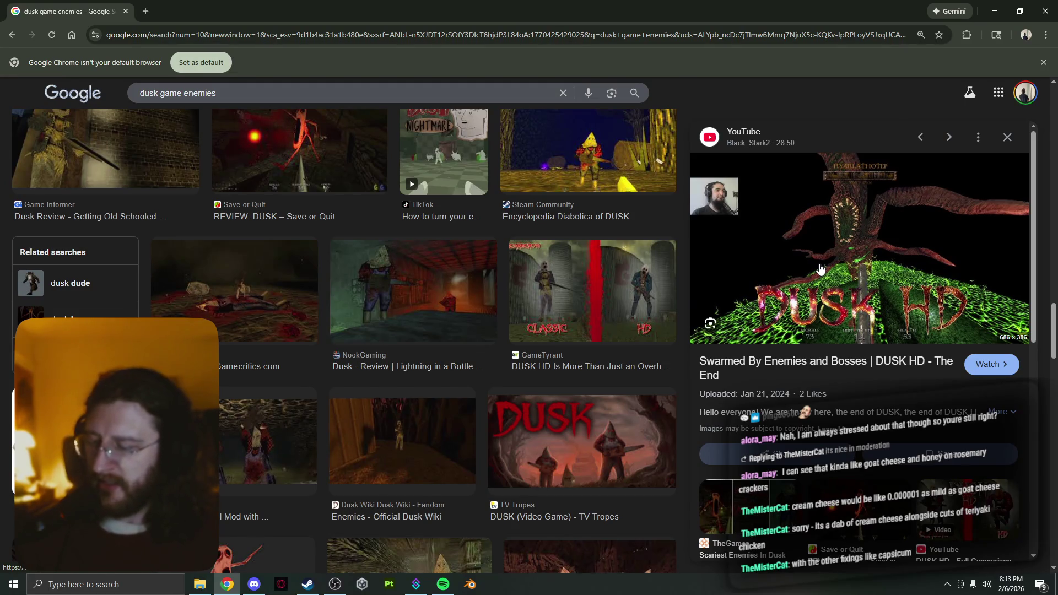
{"action": "left_click", "coordinate": [292, 89]}
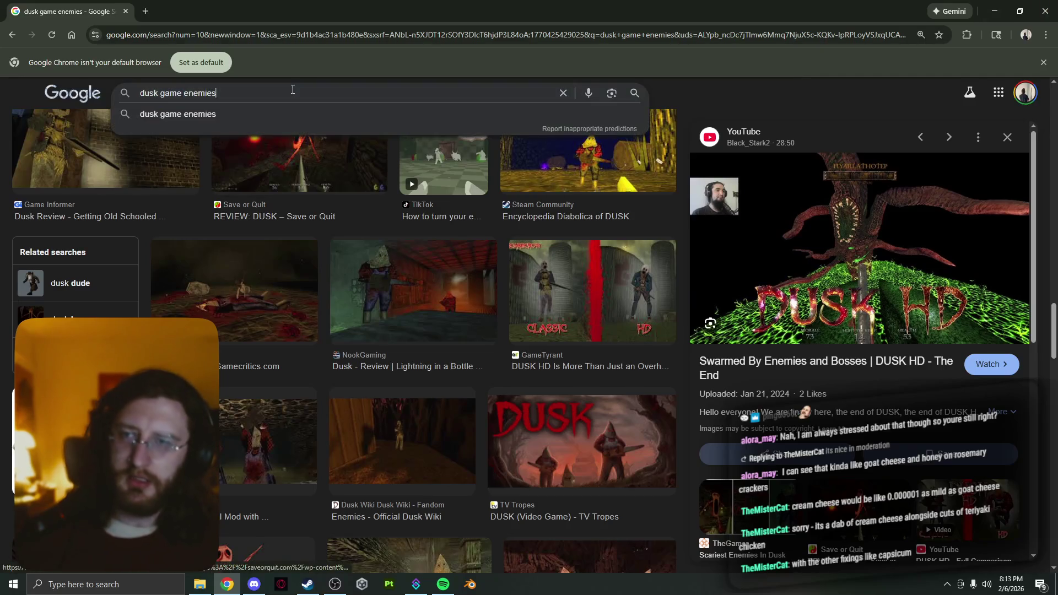
- Search Google for 'capsicum' and show the All results with its knowledge panel
{"action": "triple_click", "coordinate": [292, 89]}
{"action": "type", "text": "ca"}
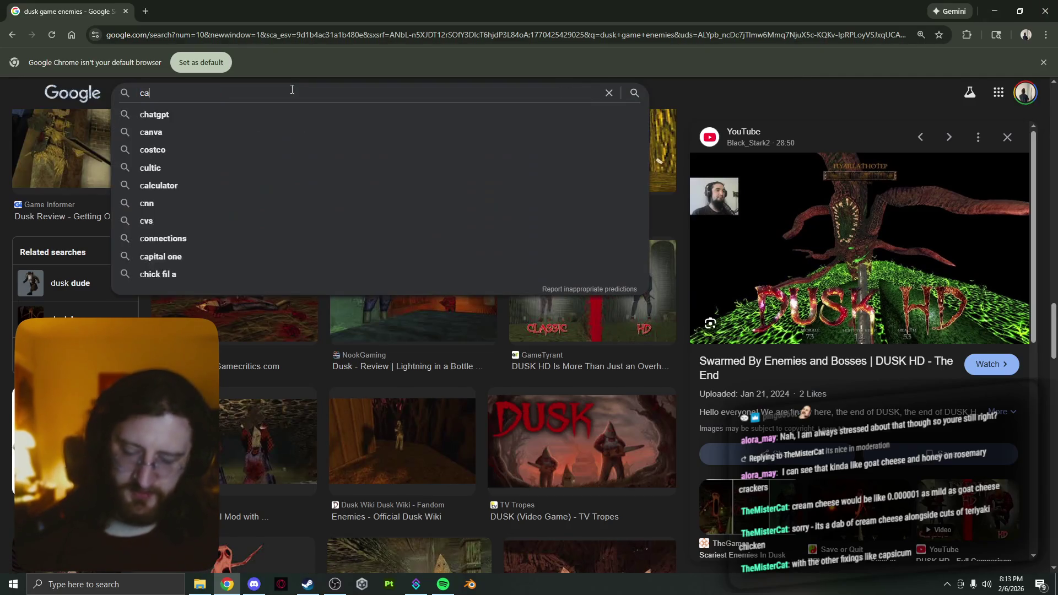
{"action": "type", "text": "psicum"}
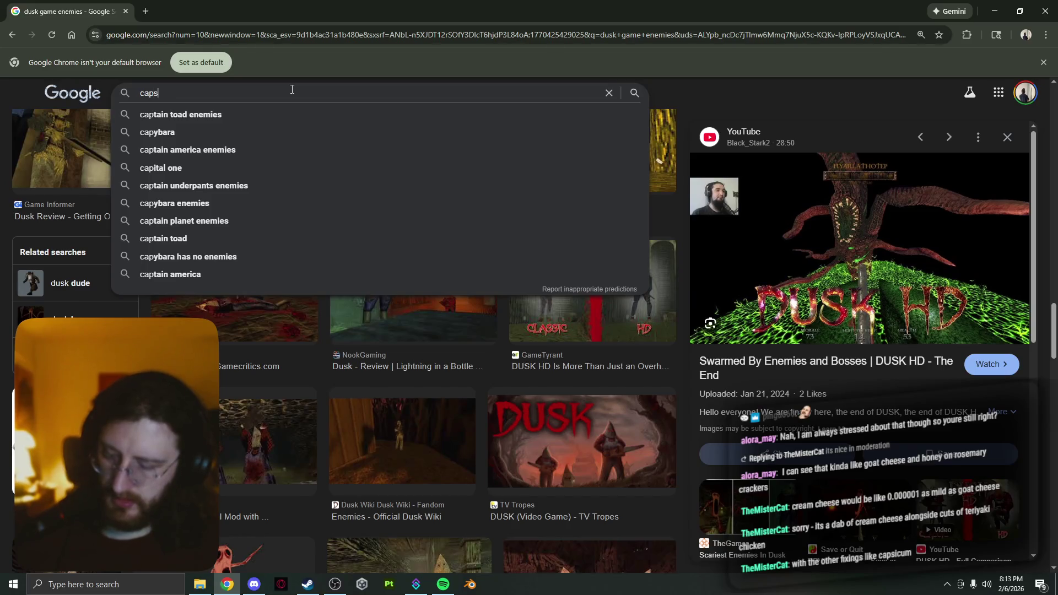
{"action": "key", "text": "Return"}
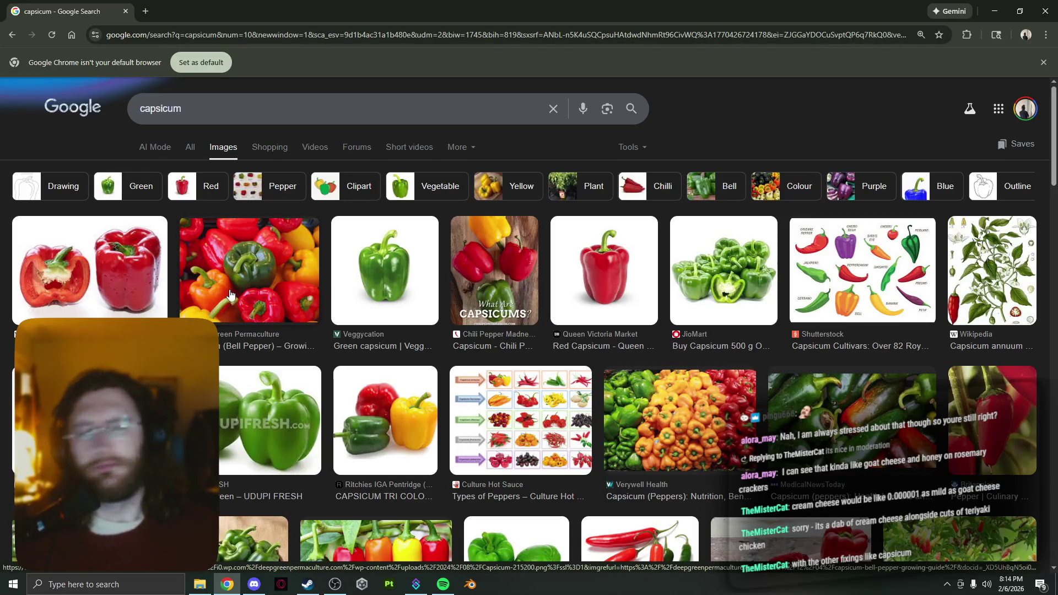
{"action": "left_click", "coordinate": [188, 151]}
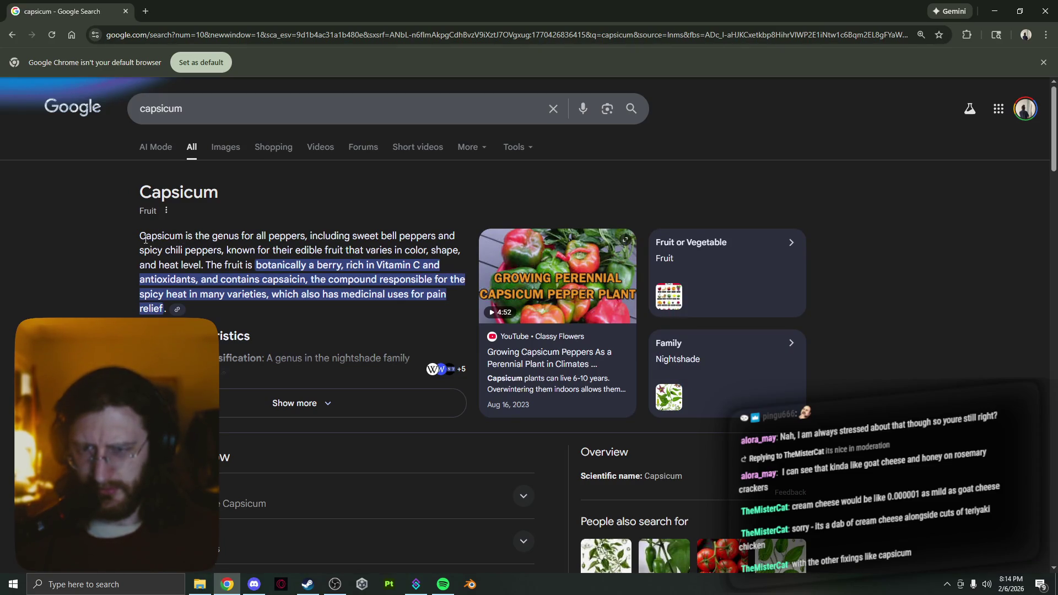
- Highlight the Capsicum name and its common-name line in the overview
{"action": "mouse_move", "coordinate": [140, 239]}
{"action": "left_mouse_down"}
{"action": "mouse_move", "coordinate": [221, 247]}
{"action": "mouse_move", "coordinate": [209, 233]}
{"action": "left_mouse_up"}
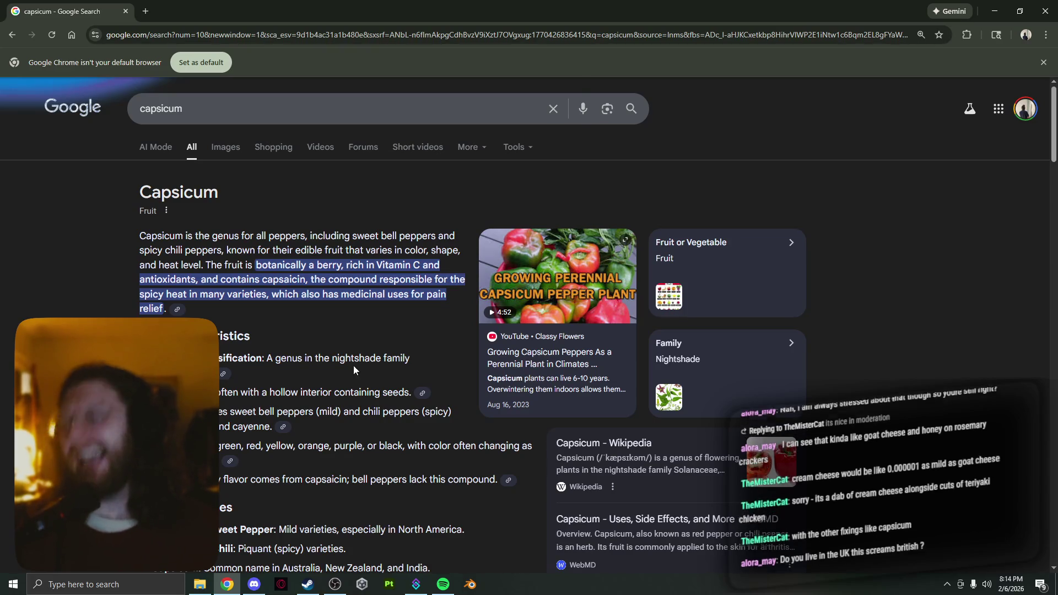
{"action": "right_click", "coordinate": [386, 341]}
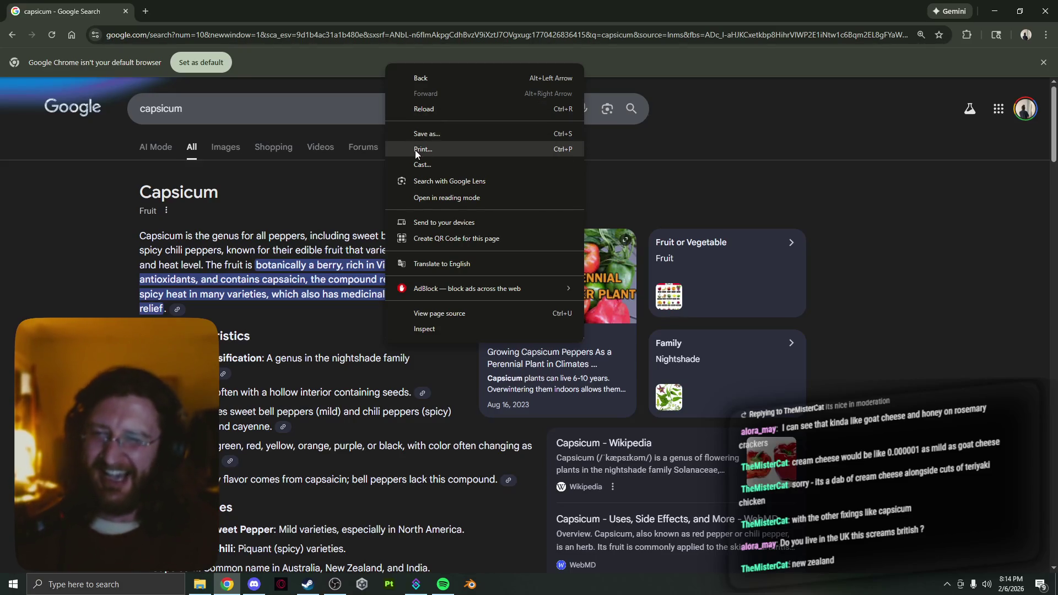
{"action": "left_click", "coordinate": [305, 238]}
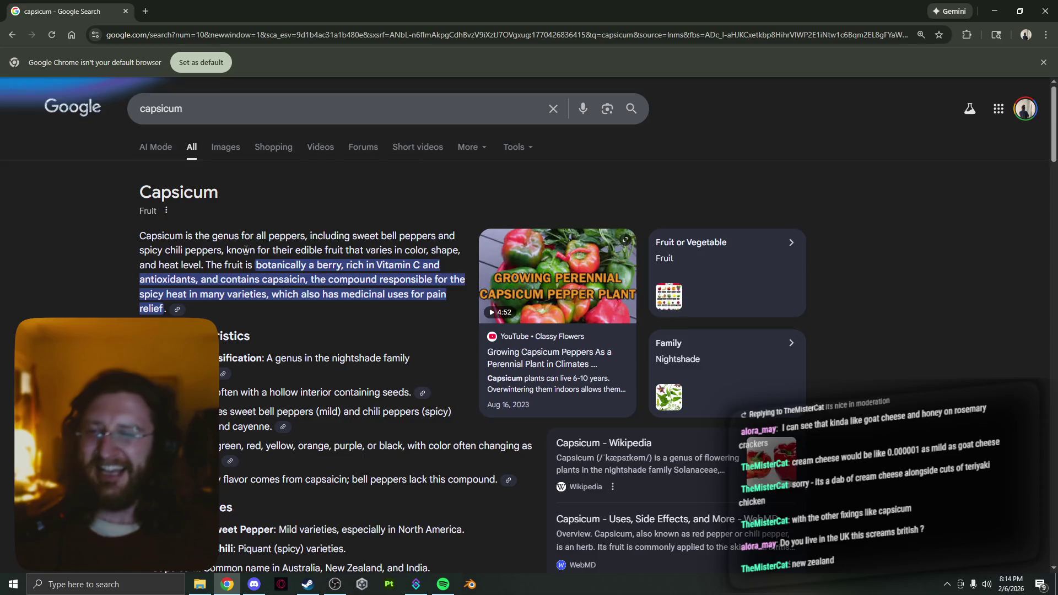
{"action": "scroll", "coordinate": [246, 250], "scroll_direction": "down", "scroll_amount": 5}
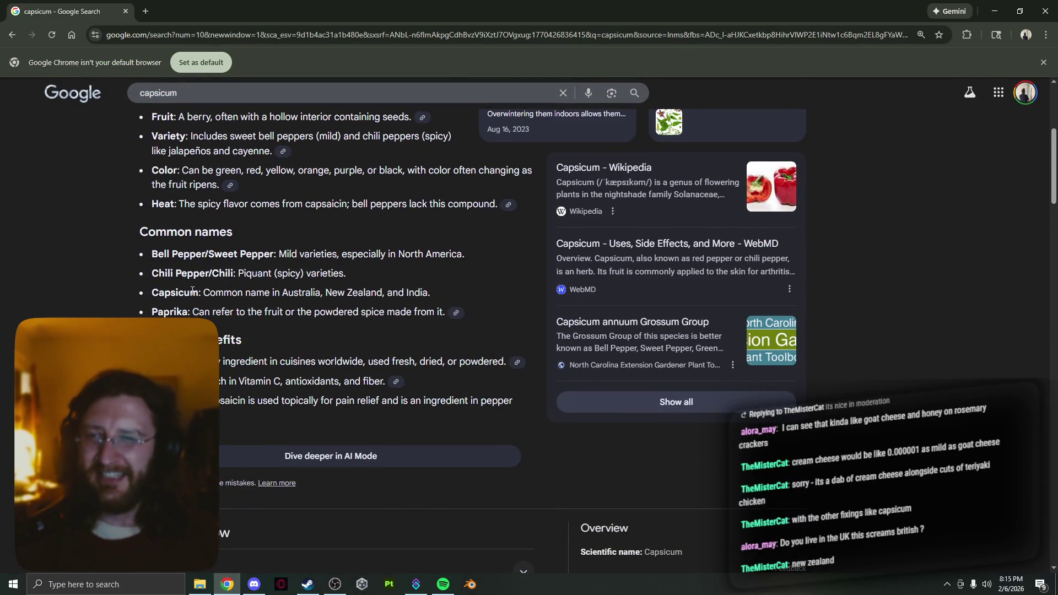
{"action": "left_click_drag", "start_coordinate": [204, 293], "coordinate": [427, 292]}
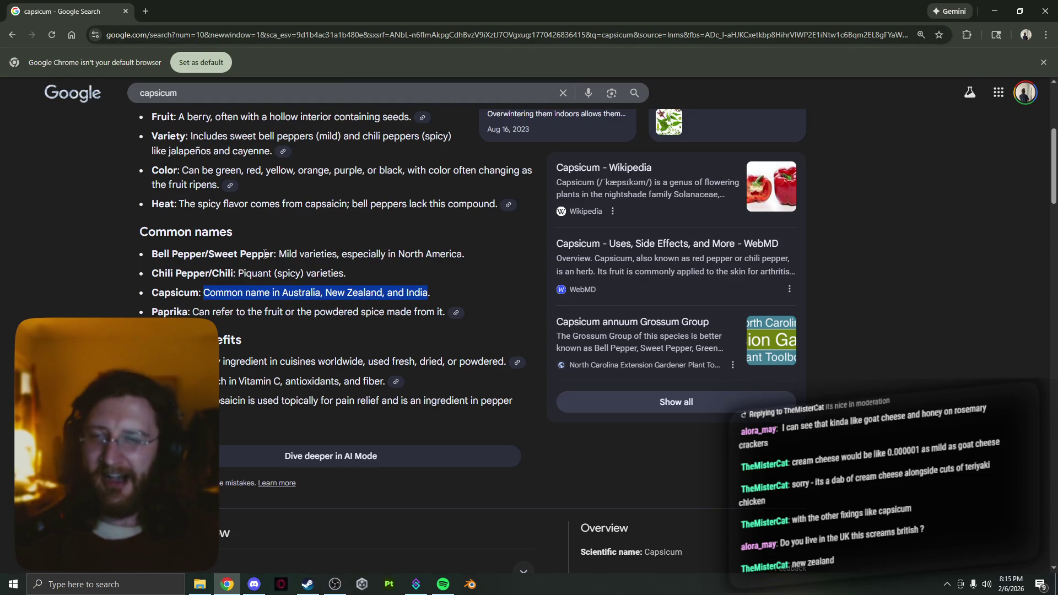
- Open a new blank tab and close the capsicum results tab
{"action": "scroll", "coordinate": [260, 268], "scroll_direction": "down", "scroll_amount": 7}
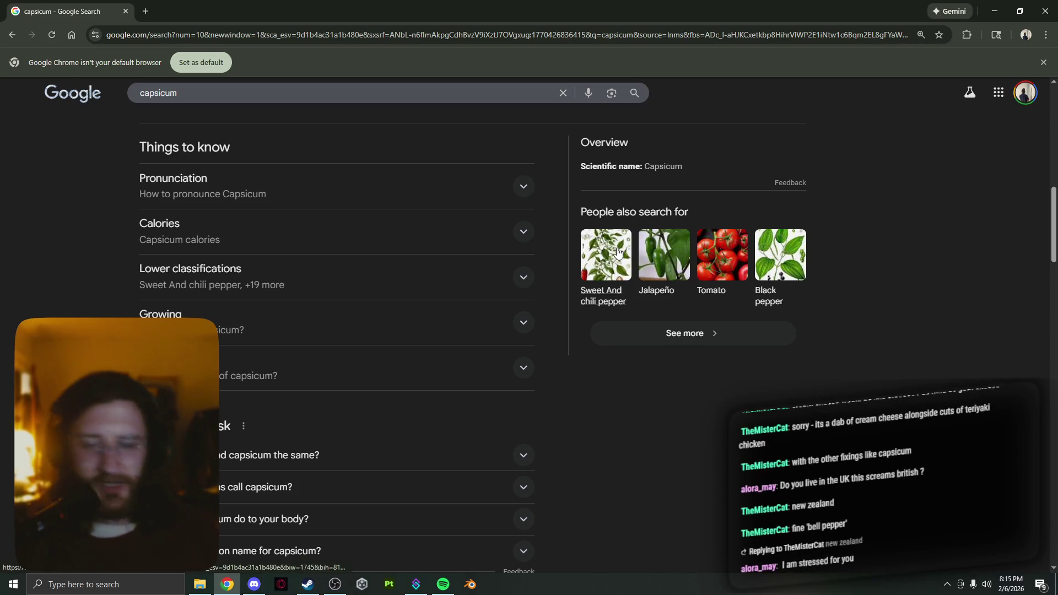
{"action": "scroll", "coordinate": [494, 252], "scroll_direction": "up", "scroll_amount": 3}
{"action": "scroll", "coordinate": [493, 252], "scroll_direction": "up", "scroll_amount": 7}
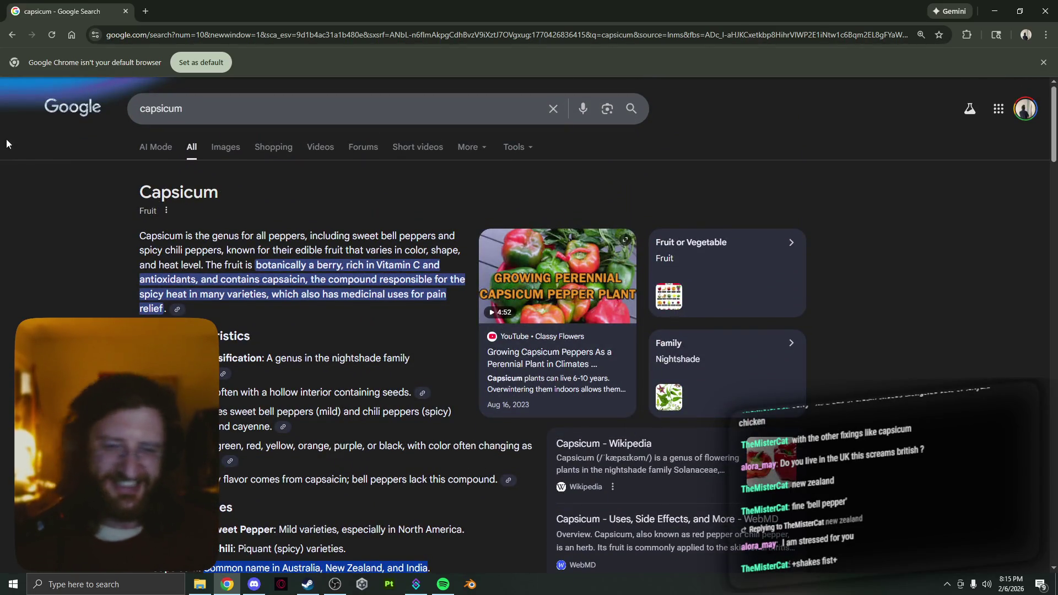
{"action": "scroll", "coordinate": [252, 262], "scroll_direction": "down", "scroll_amount": 3}
{"action": "scroll", "coordinate": [243, 269], "scroll_direction": "up", "scroll_amount": 3}
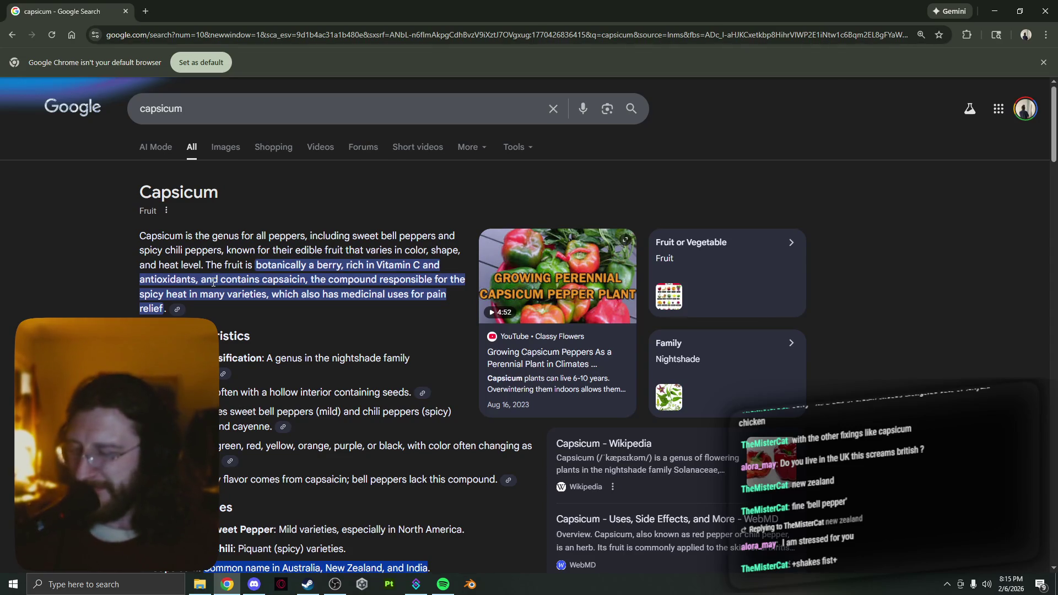
{"action": "scroll", "coordinate": [213, 283], "scroll_direction": "down", "scroll_amount": 1}
{"action": "scroll", "coordinate": [210, 285], "scroll_direction": "up", "scroll_amount": 1}
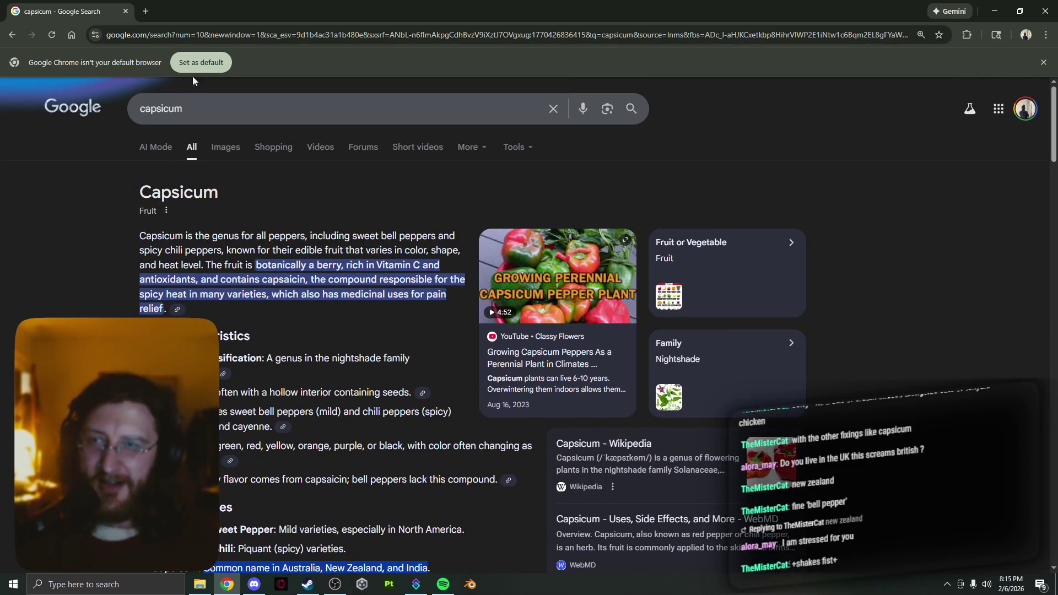
{"action": "left_click", "coordinate": [146, 11]}
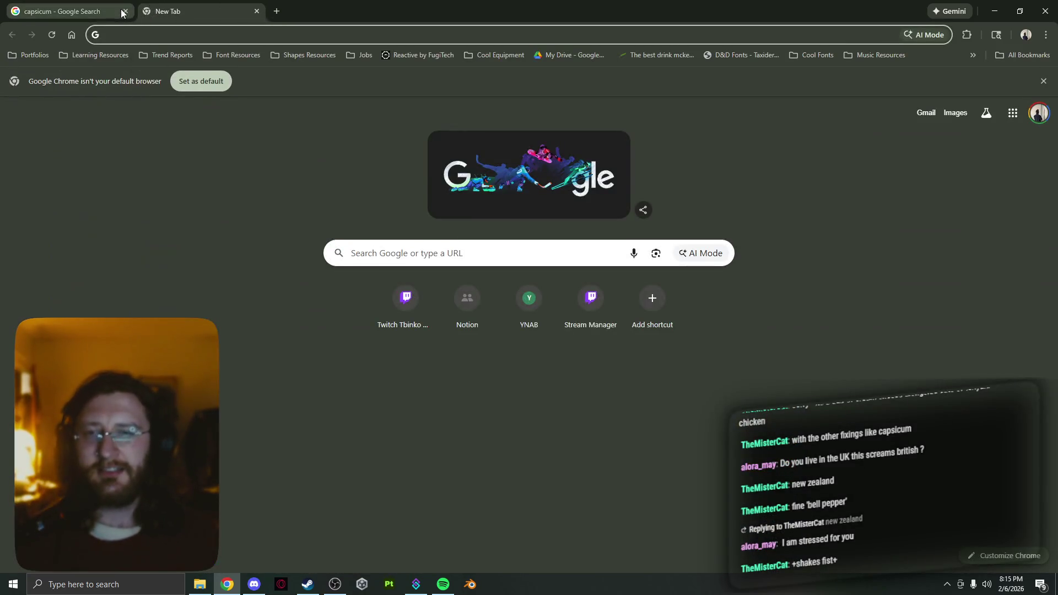
{"action": "left_click", "coordinate": [126, 12]}
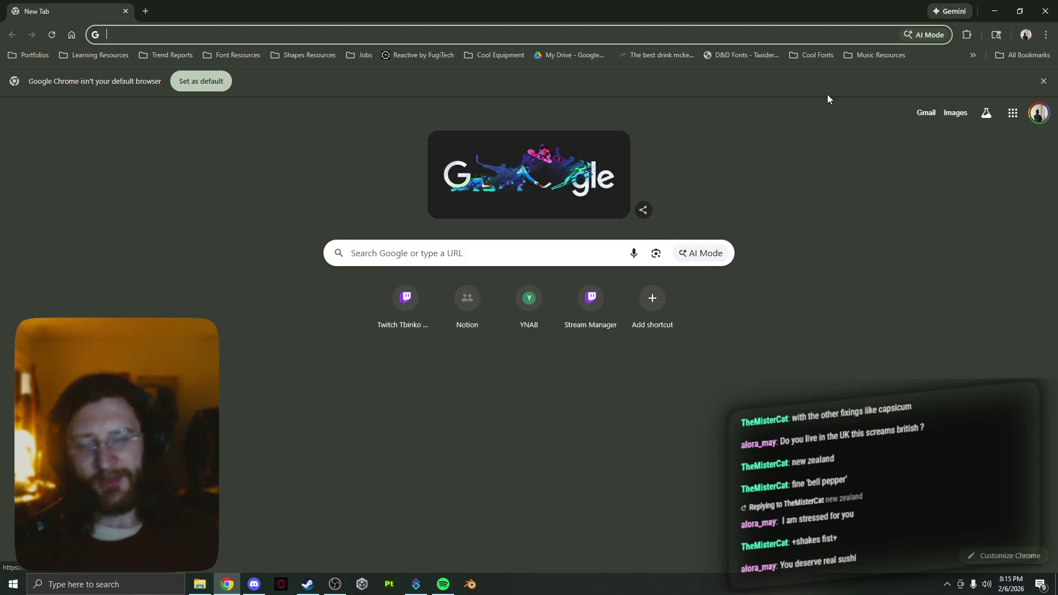
- Close Chrome and bring the OBS Studio window to the front
{"action": "left_click", "coordinate": [126, 11]}
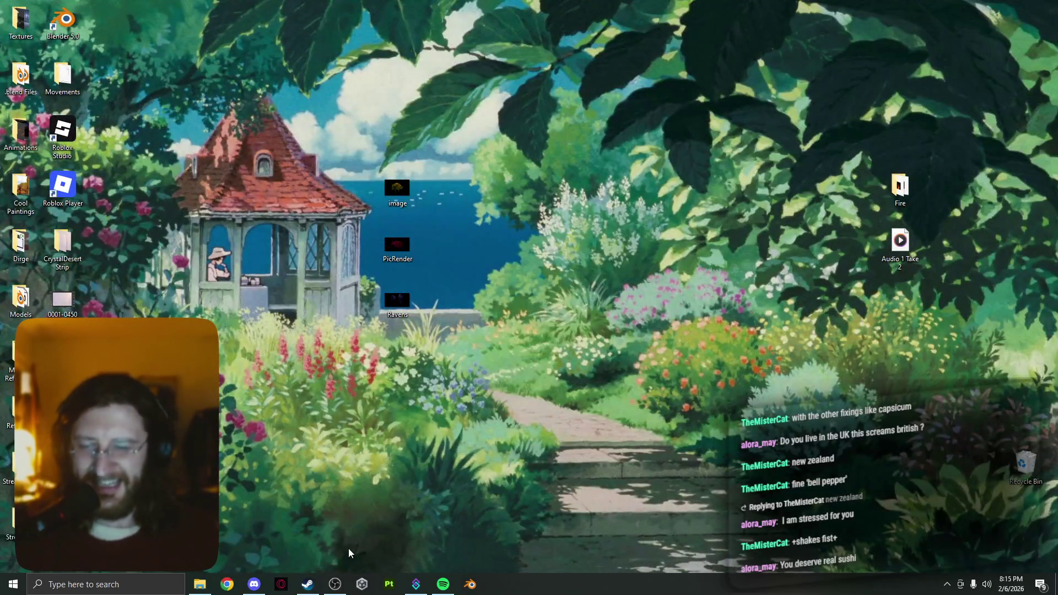
{"action": "left_click", "coordinate": [335, 582]}
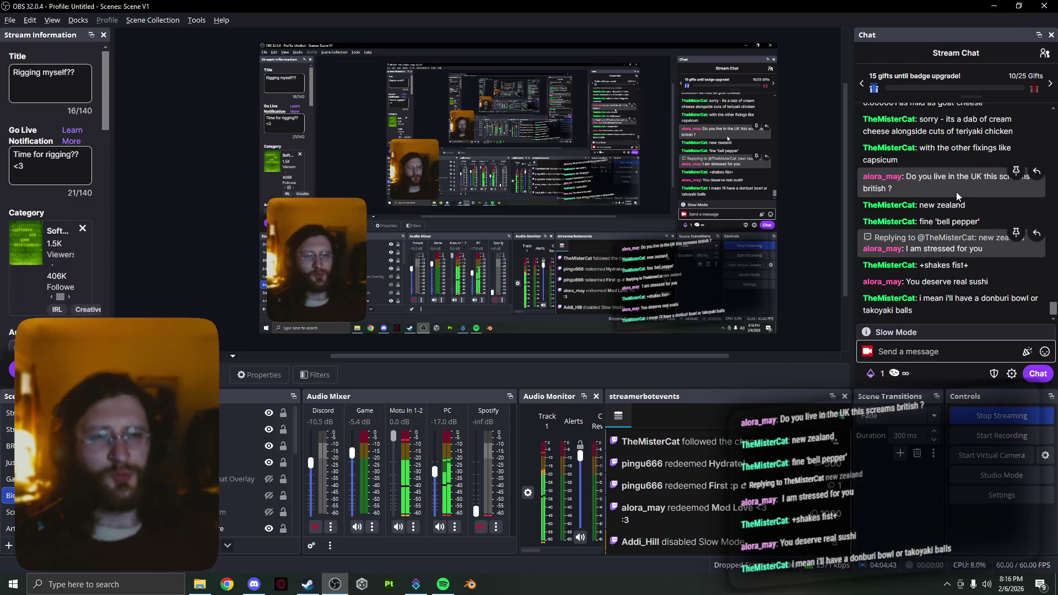
- Minimize the OBS Studio 'Rigging myself??' stream window
{"action": "left_click", "coordinate": [994, 8]}
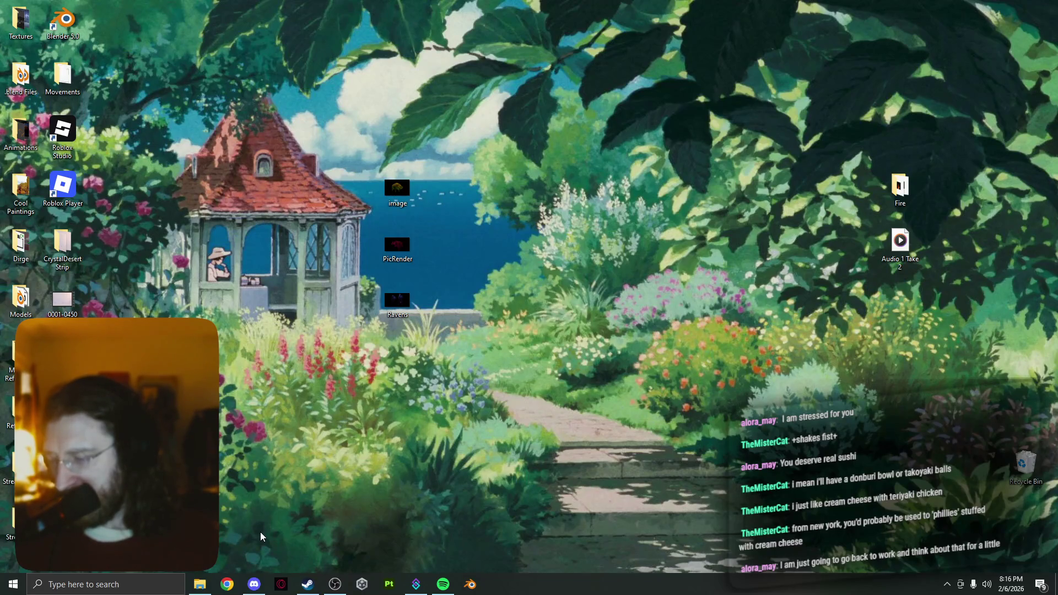
- In the cream cheese image results, preview the Allrecipes Philly Cheesesteak Sandwich with Garlic Mayo
{"action": "key", "text": "alt+Tab"}
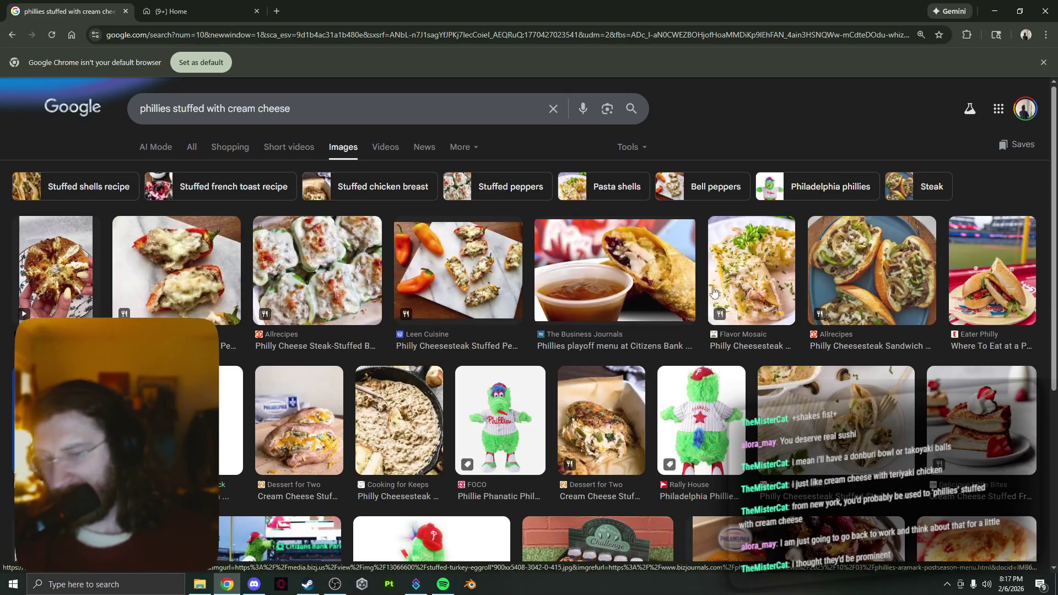
{"action": "scroll", "coordinate": [746, 296], "scroll_direction": "down", "scroll_amount": 2}
{"action": "scroll", "coordinate": [746, 296], "scroll_direction": "down", "scroll_amount": 4}
{"action": "scroll", "coordinate": [746, 296], "scroll_direction": "up", "scroll_amount": 6}
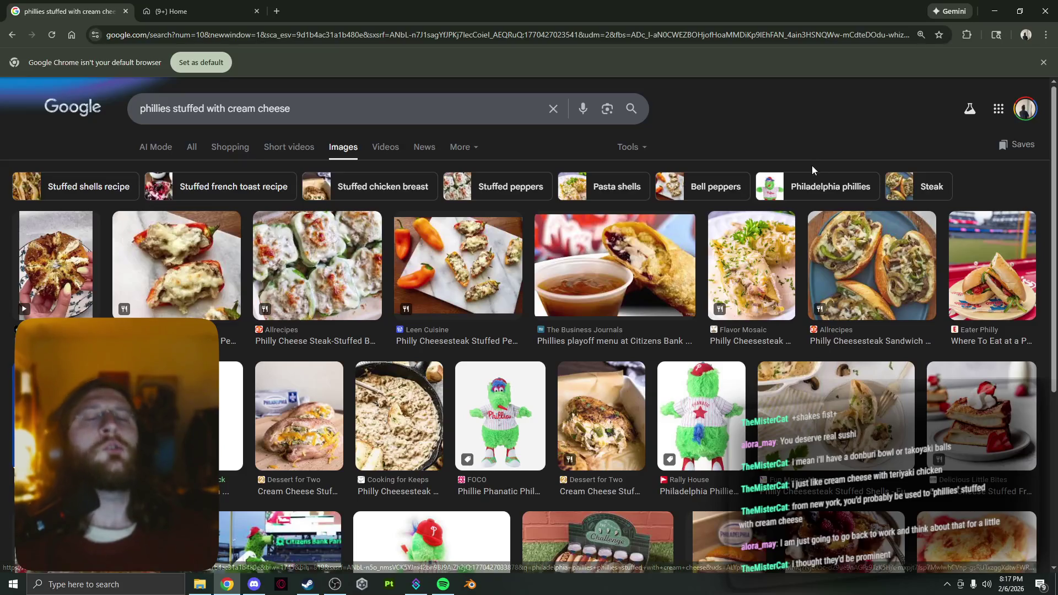
{"action": "right_click", "coordinate": [772, 119]}
{"action": "left_click", "coordinate": [760, 133]}
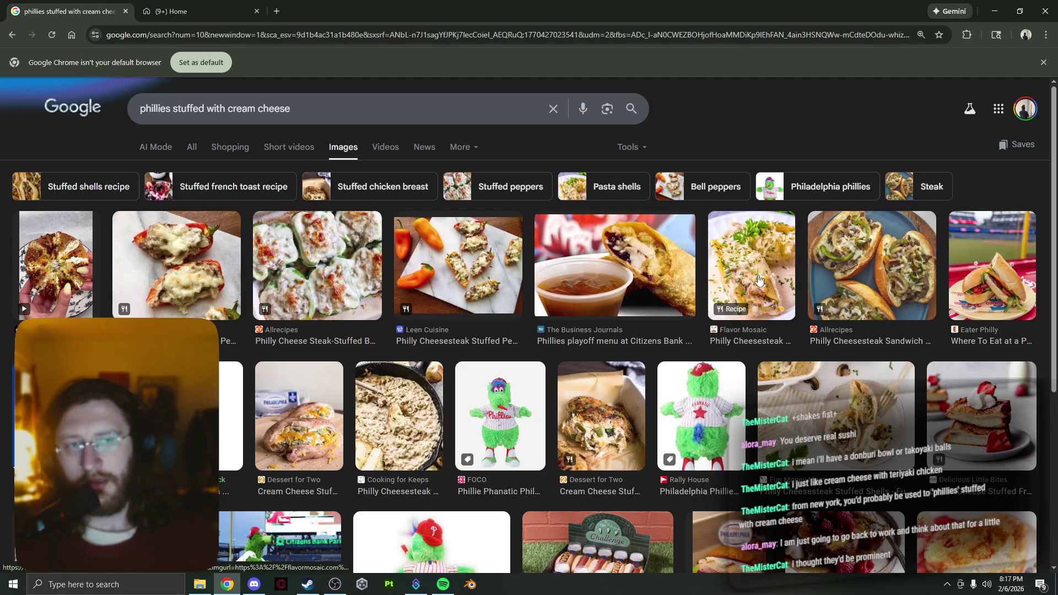
{"action": "left_click", "coordinate": [879, 288]}
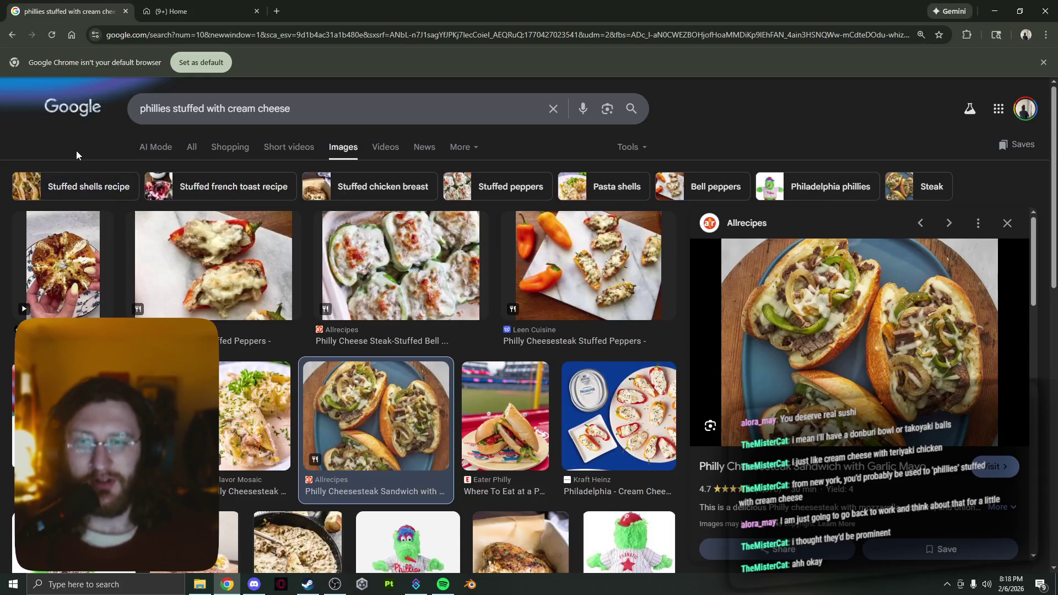
{"action": "left_click", "coordinate": [193, 146]}
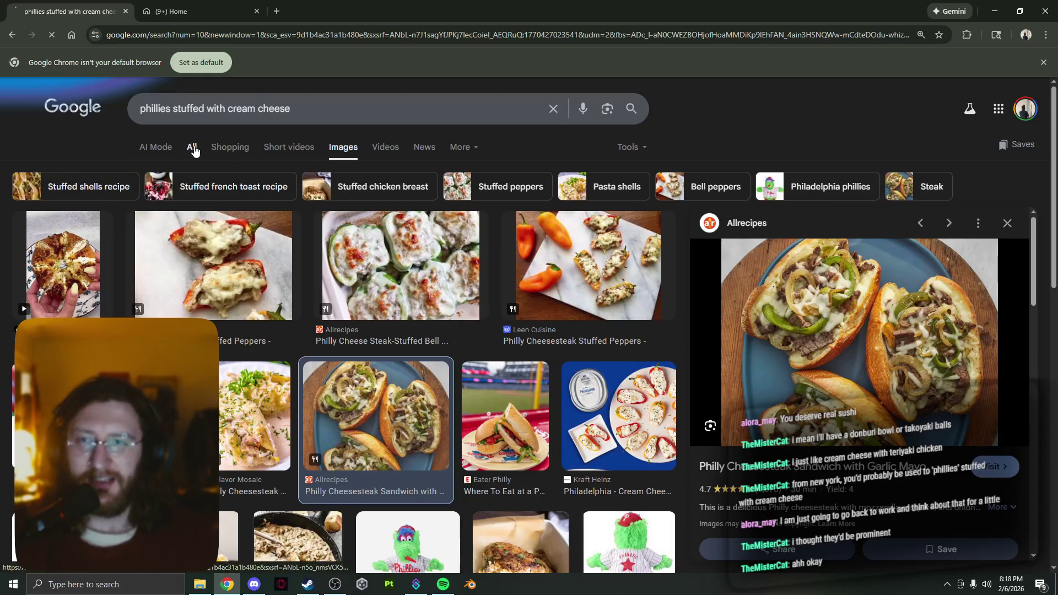
- Search 'difference between chopped cheese and philly cheesesteak' and switch to its image results
{"action": "triple_click", "coordinate": [374, 106]}
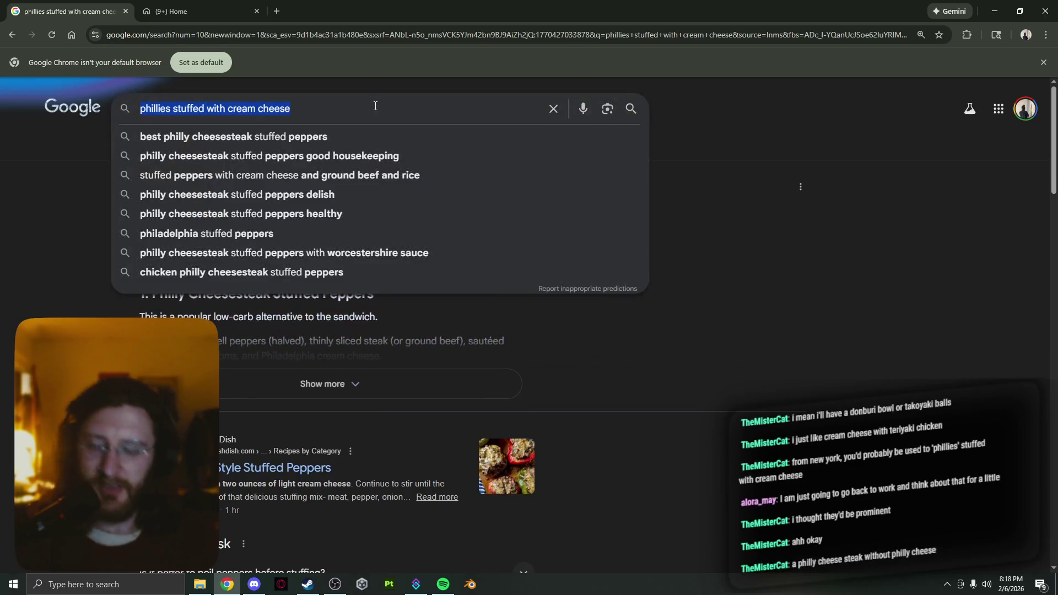
{"action": "type", "text": "difference "}
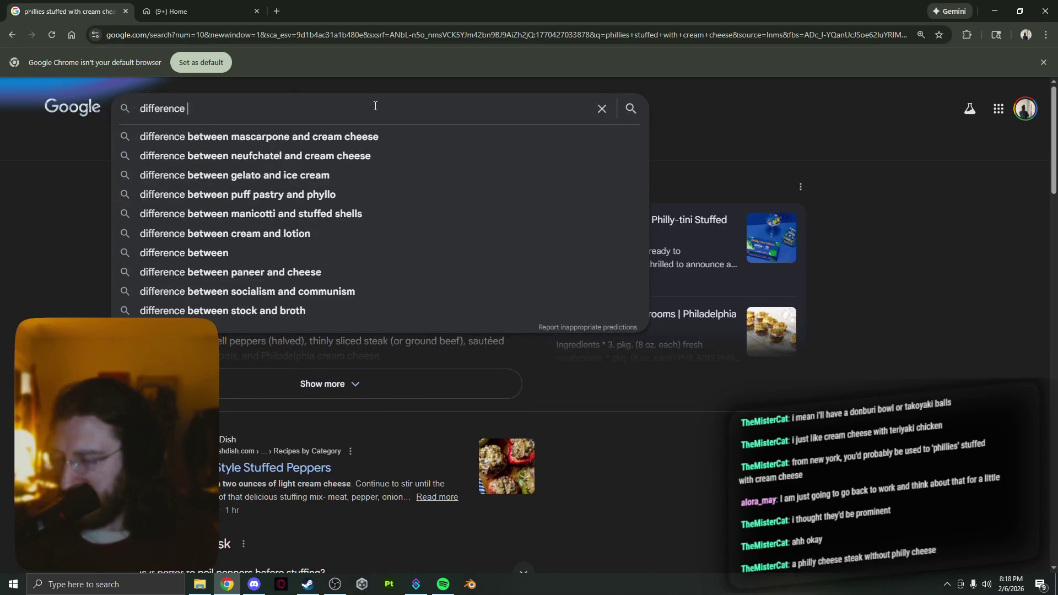
{"action": "type", "text": "between"}
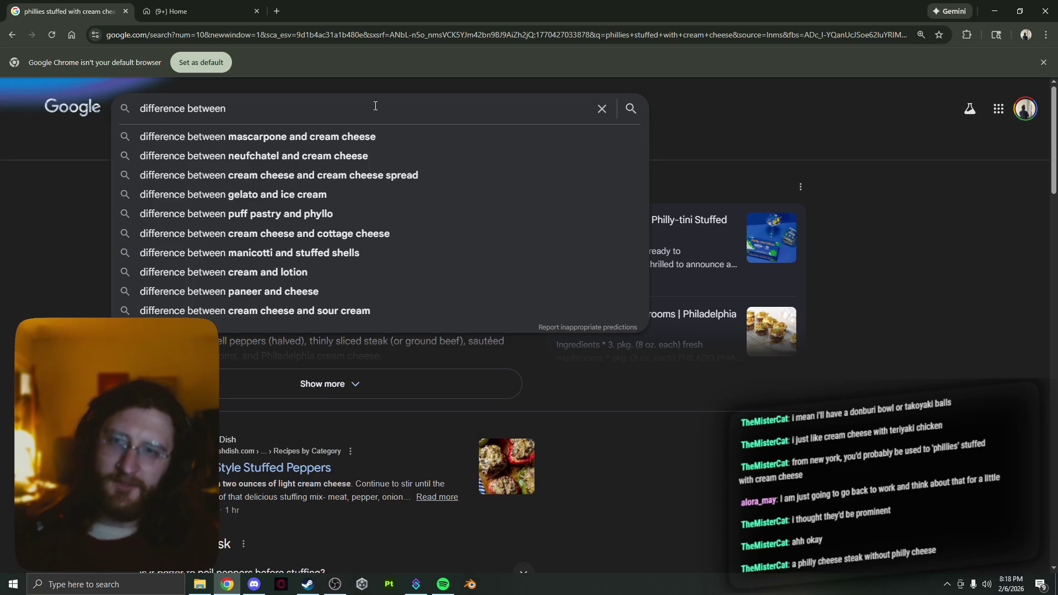
{"action": "type", "text": "cho"}
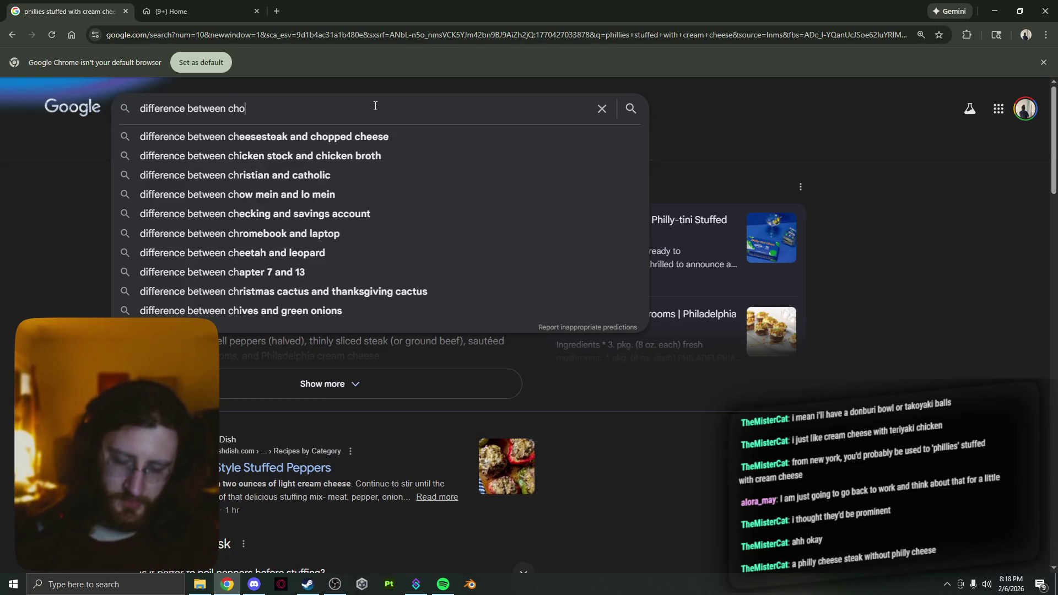
{"action": "type", "text": "pped cheese"}
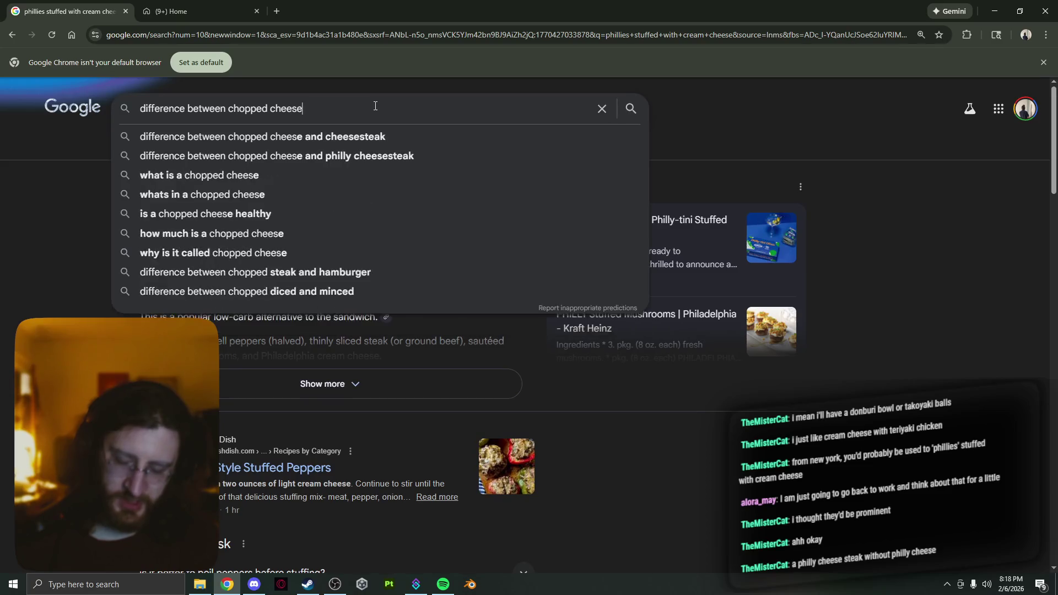
{"action": "type", "text": " and philly"}
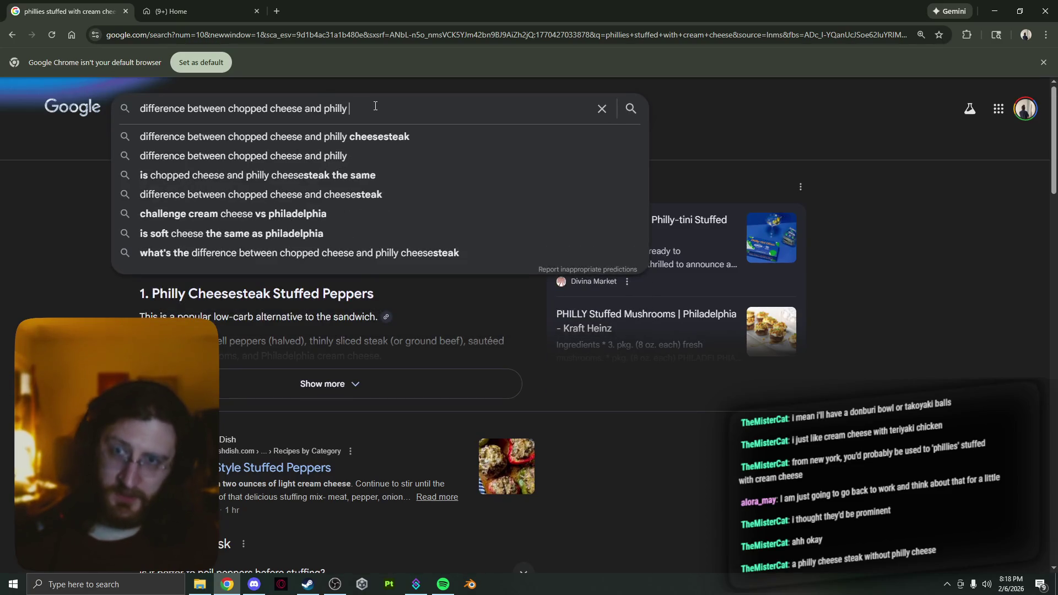
{"action": "key", "text": "Down"}
{"action": "key", "text": "Return"}
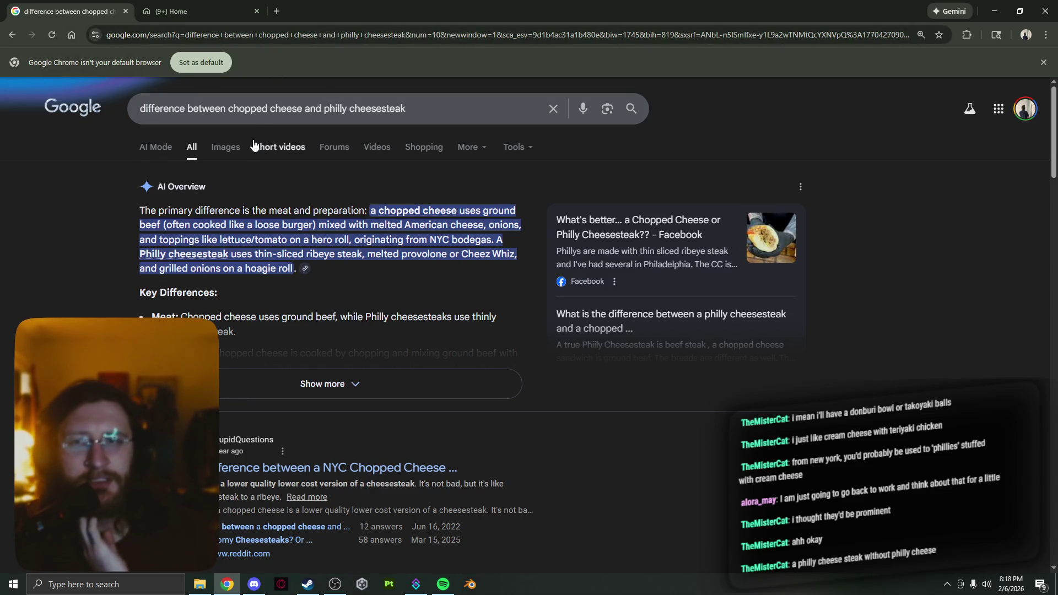
{"action": "left_click", "coordinate": [238, 143]}
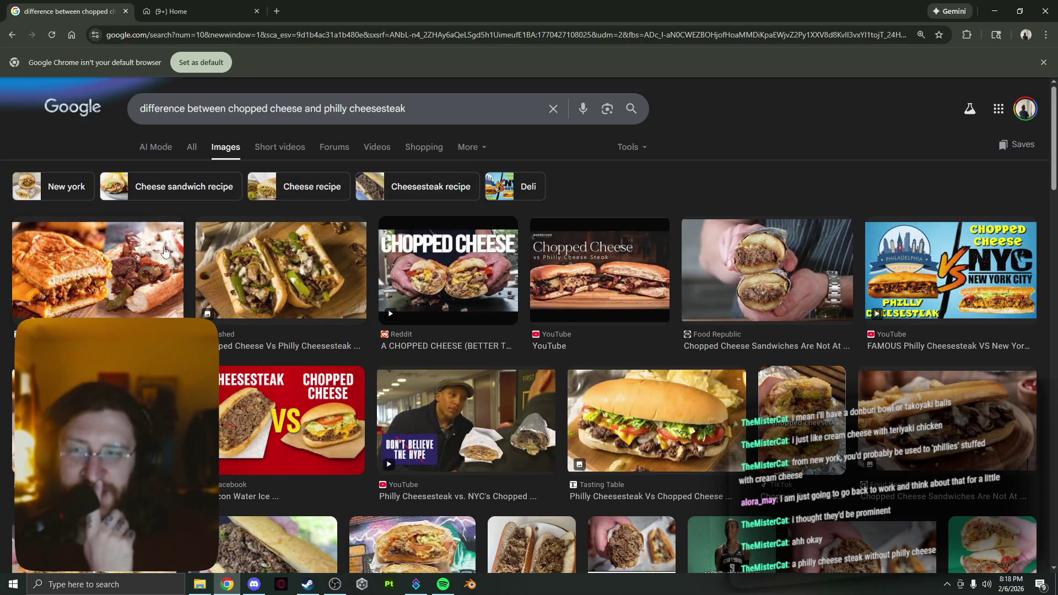
- Scroll down through the chopped cheese versus cheesesteak image results
{"action": "scroll", "coordinate": [160, 252], "scroll_direction": "down", "scroll_amount": 1}
{"action": "scroll", "coordinate": [160, 253], "scroll_direction": "down", "scroll_amount": 1}
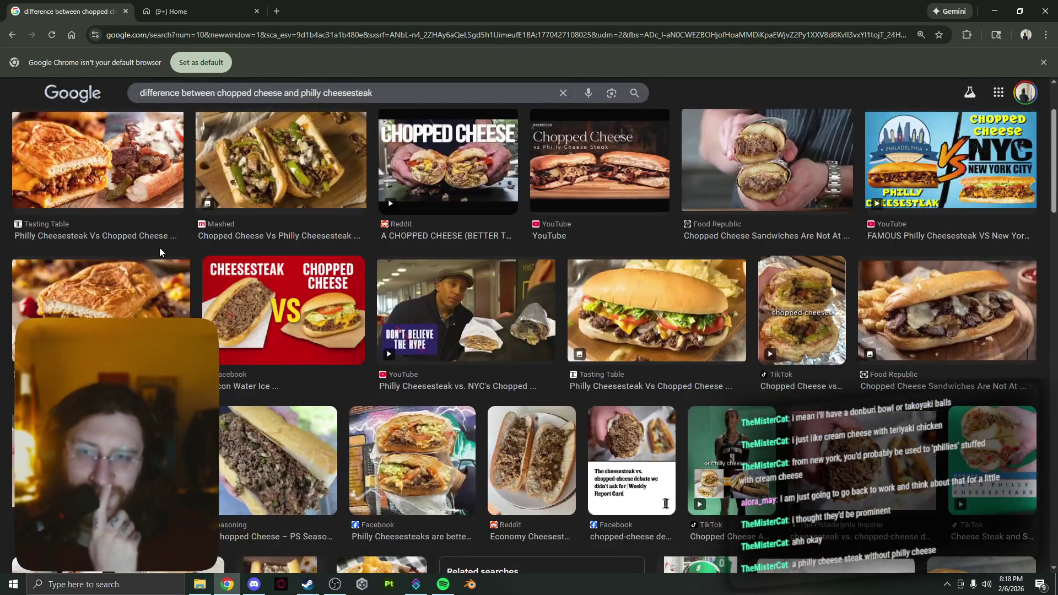
{"action": "scroll", "coordinate": [160, 253], "scroll_direction": "down", "scroll_amount": 1}
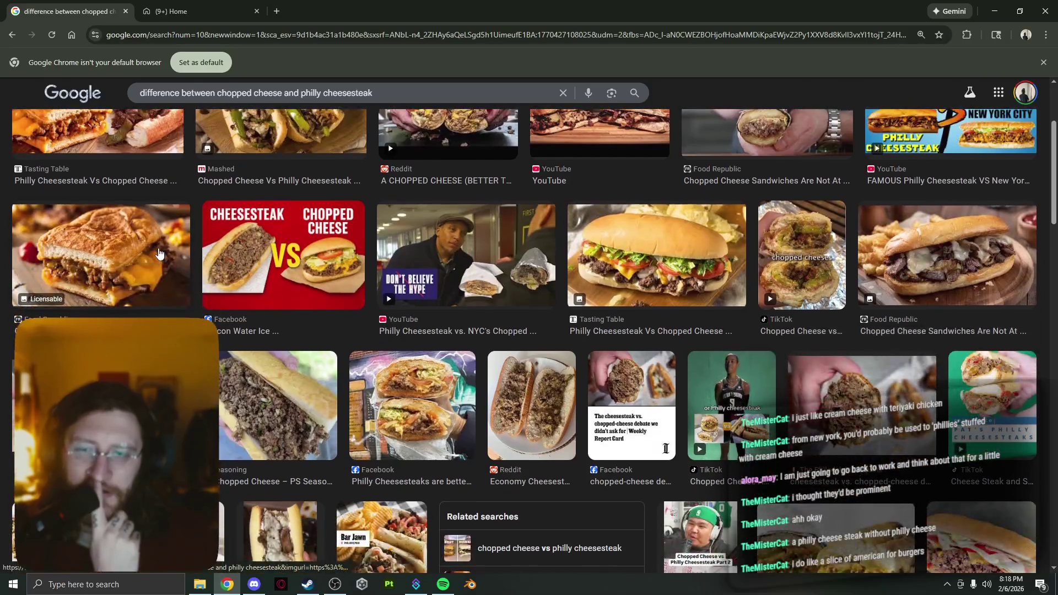
{"action": "scroll", "coordinate": [158, 252], "scroll_direction": "down", "scroll_amount": 4}
{"action": "scroll", "coordinate": [158, 252], "scroll_direction": "down", "scroll_amount": 3}
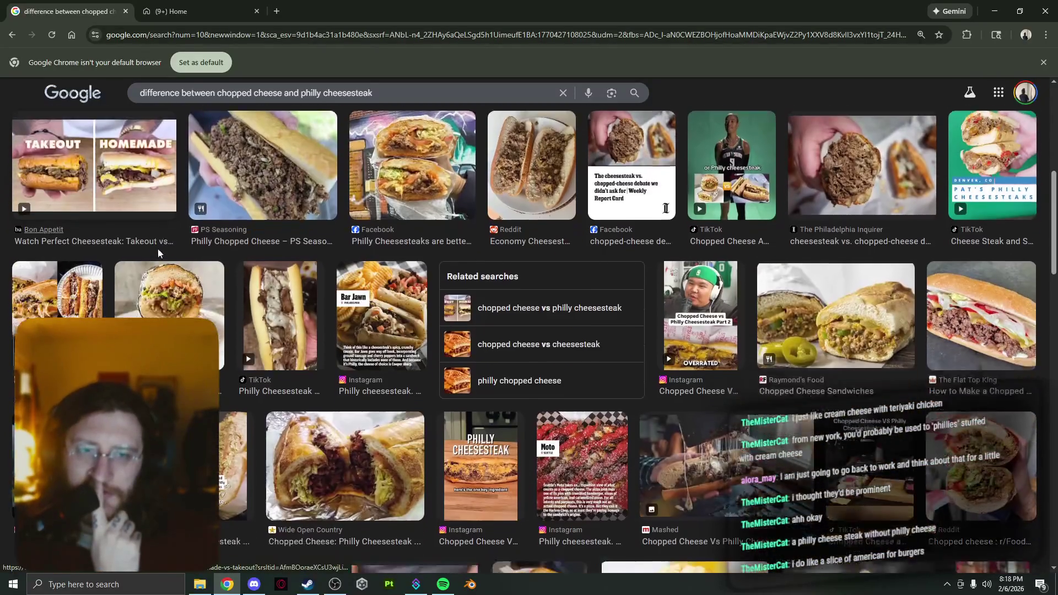
{"action": "scroll", "coordinate": [158, 252], "scroll_direction": "down", "scroll_amount": 2}
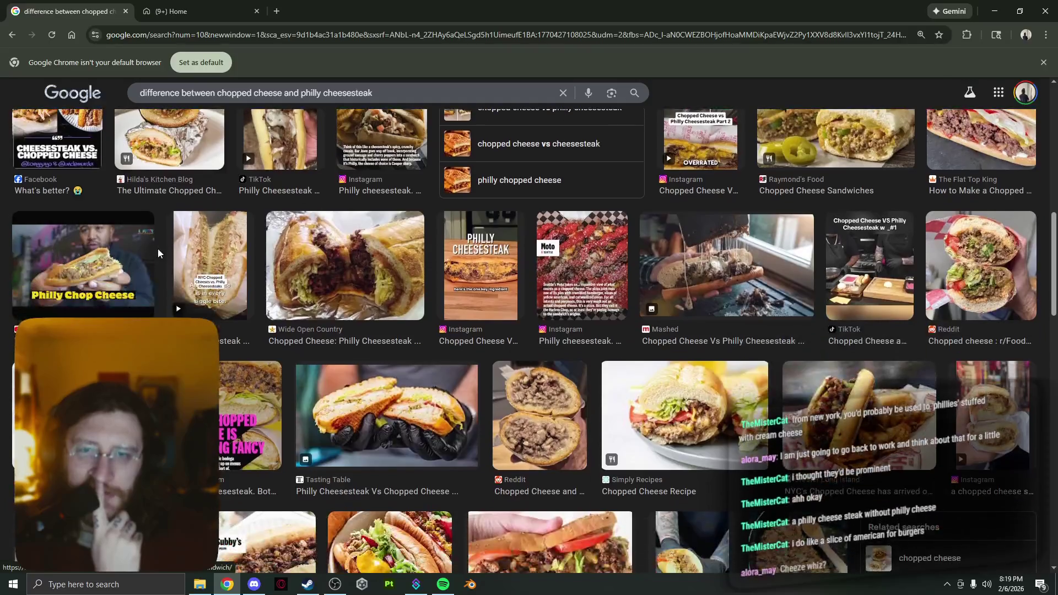
{"action": "scroll", "coordinate": [158, 252], "scroll_direction": "down", "scroll_amount": 2}
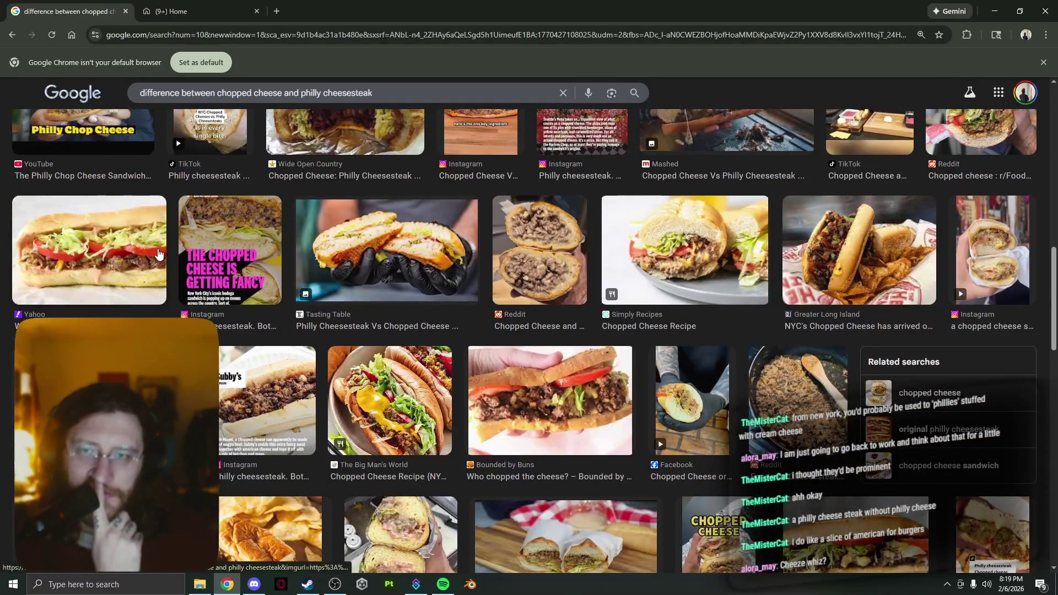
{"action": "scroll", "coordinate": [158, 252], "scroll_direction": "down", "scroll_amount": 6}
{"action": "scroll", "coordinate": [158, 252], "scroll_direction": "down", "scroll_amount": 5}
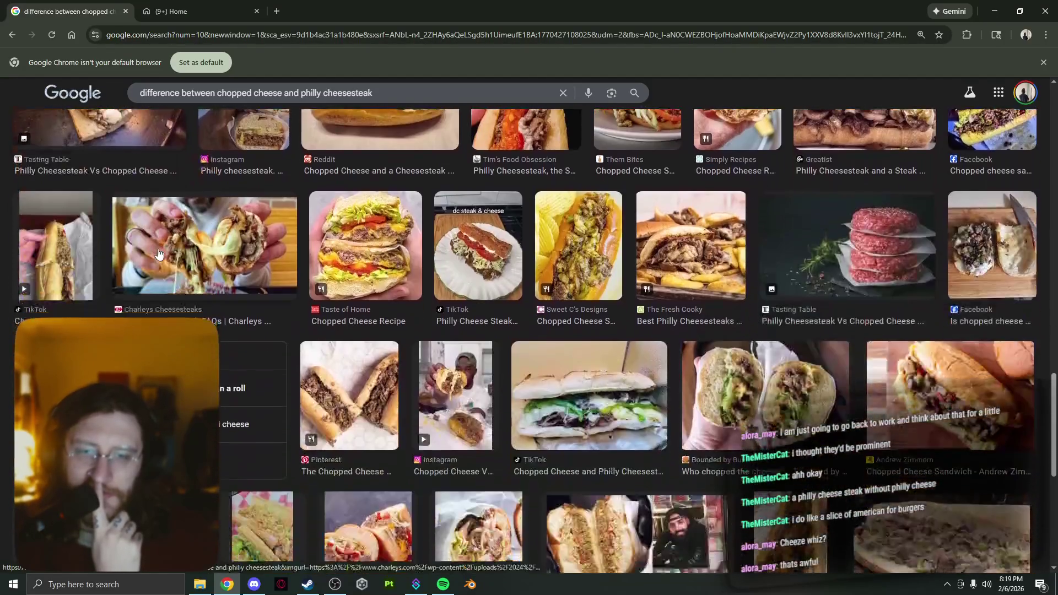
{"action": "scroll", "coordinate": [158, 252], "scroll_direction": "down", "scroll_amount": 6}
{"action": "scroll", "coordinate": [159, 253], "scroll_direction": "down", "scroll_amount": 6}
{"action": "scroll", "coordinate": [158, 252], "scroll_direction": "down", "scroll_amount": 7}
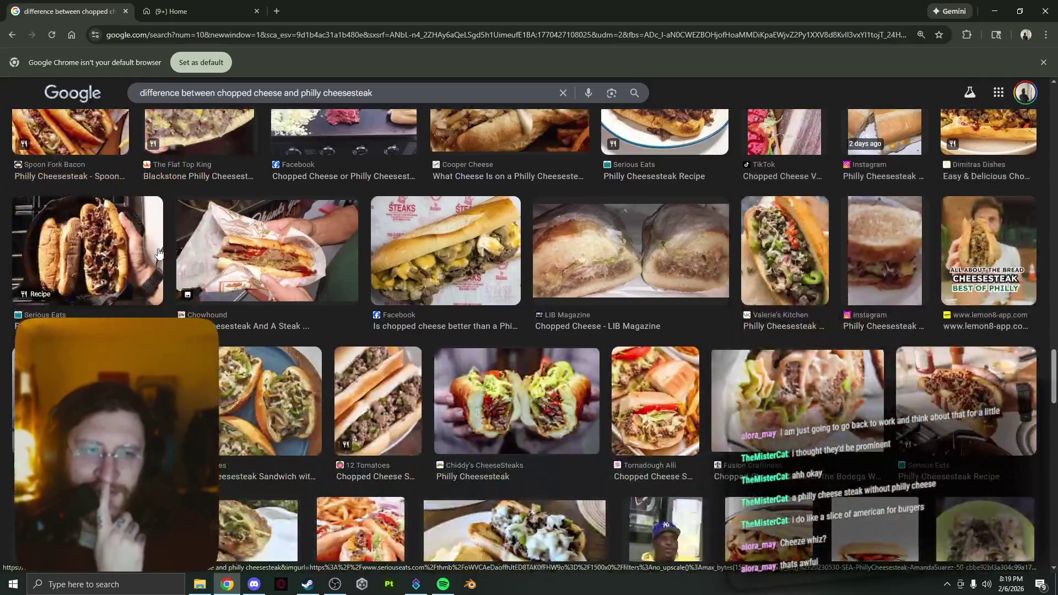
{"action": "scroll", "coordinate": [158, 253], "scroll_direction": "down", "scroll_amount": 4}
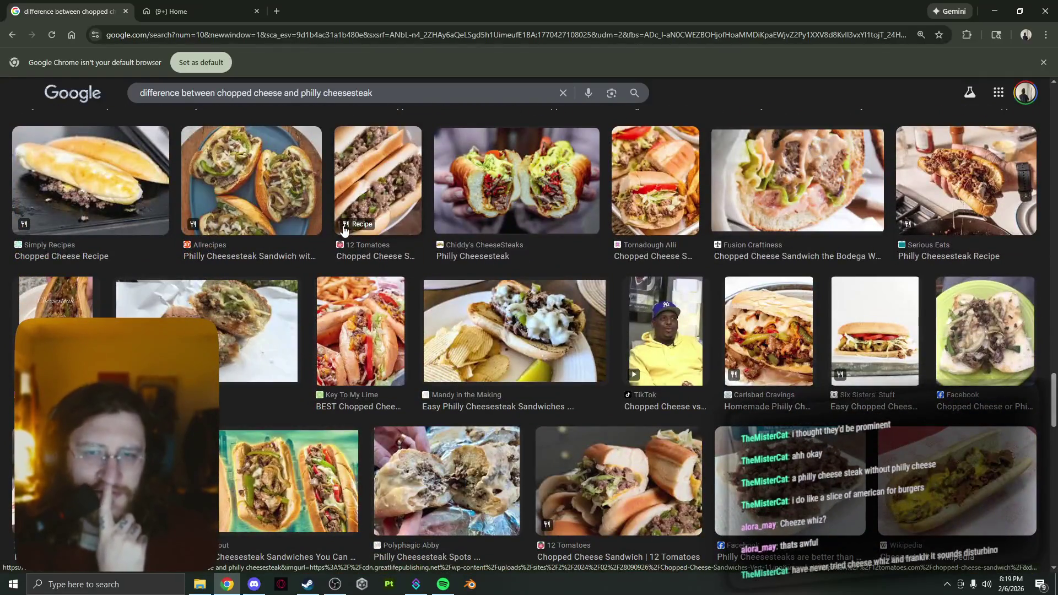
{"action": "scroll", "coordinate": [344, 230], "scroll_direction": "down", "scroll_amount": 3}
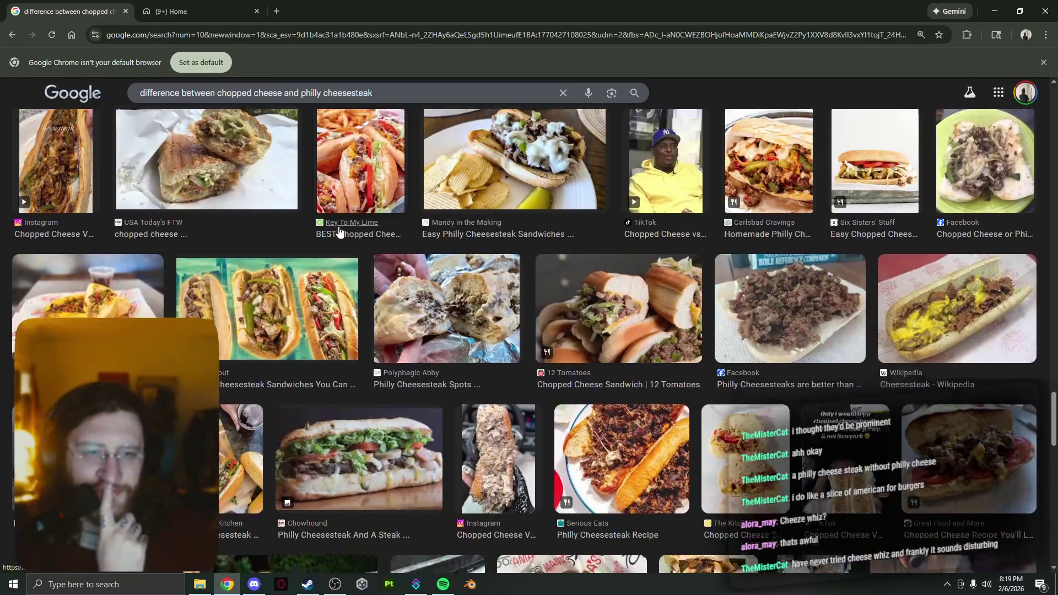
{"action": "scroll", "coordinate": [339, 229], "scroll_direction": "down", "scroll_amount": 6}
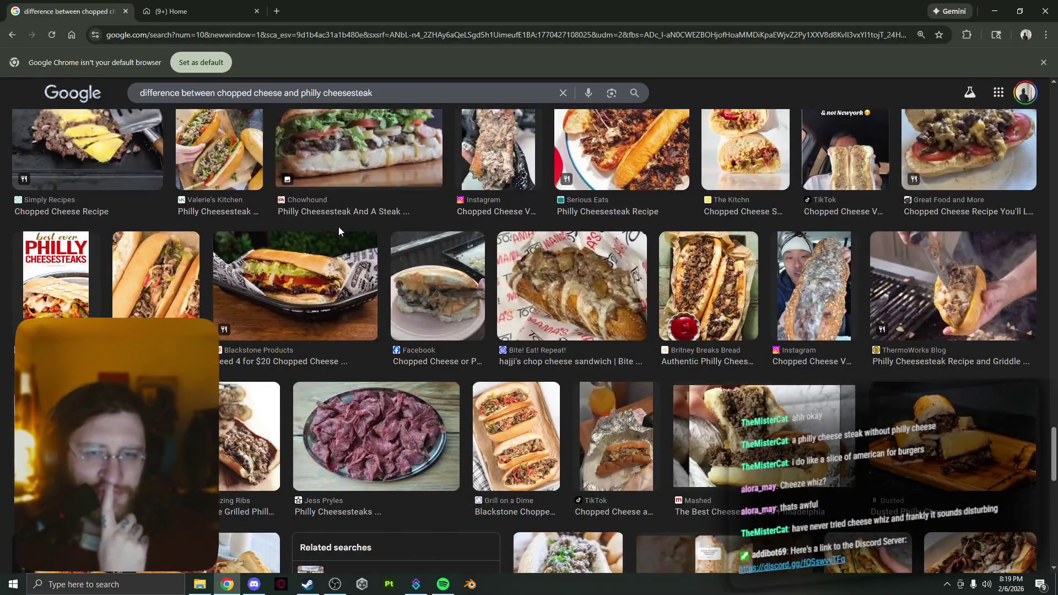
{"action": "scroll", "coordinate": [338, 229], "scroll_direction": "down", "scroll_amount": 10}
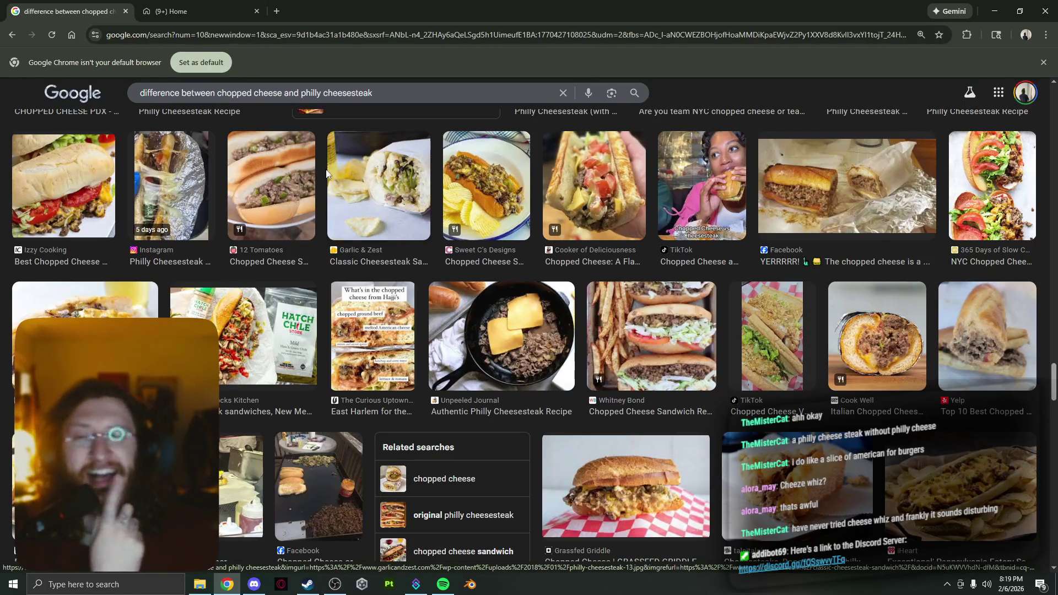
- Close both Chrome tabs to shut the browser
{"action": "scroll", "coordinate": [330, 237], "scroll_direction": "up", "scroll_amount": 5}
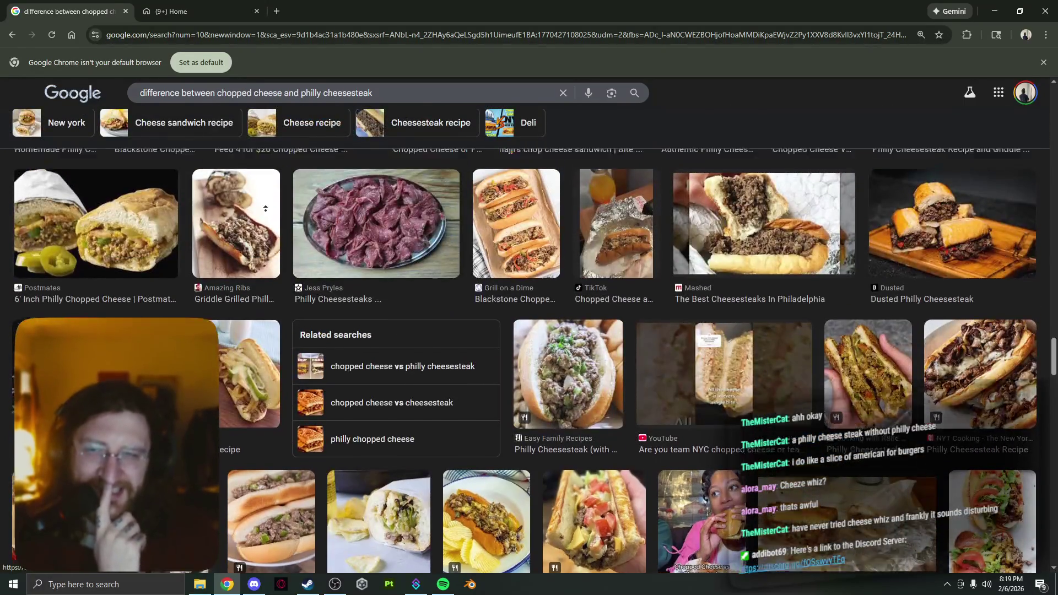
{"action": "scroll", "coordinate": [243, 193], "scroll_direction": "down", "scroll_amount": 8}
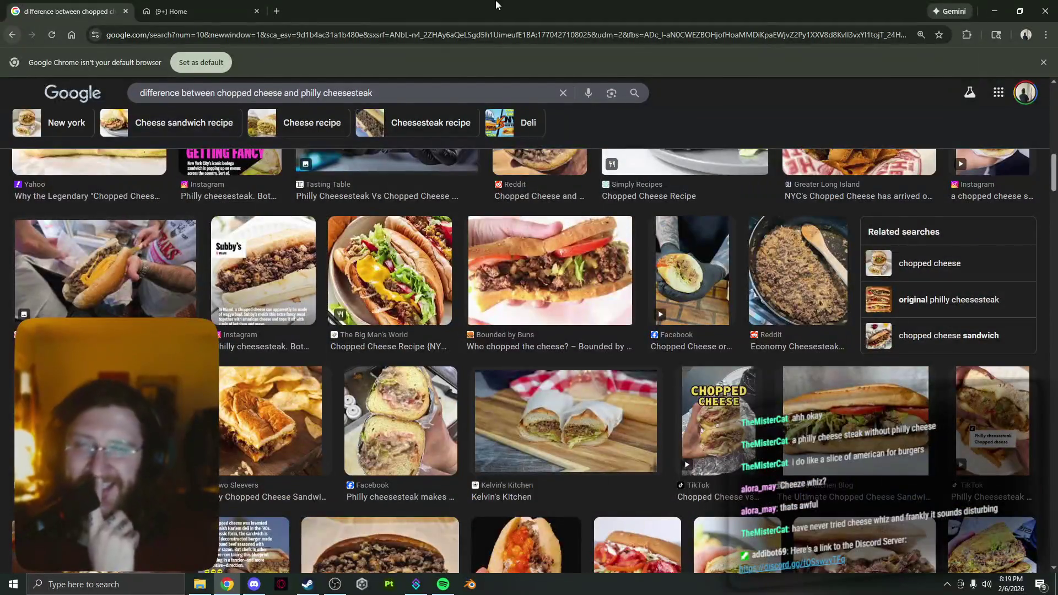
{"action": "left_click", "coordinate": [126, 11]}
{"action": "left_click", "coordinate": [127, 10]}
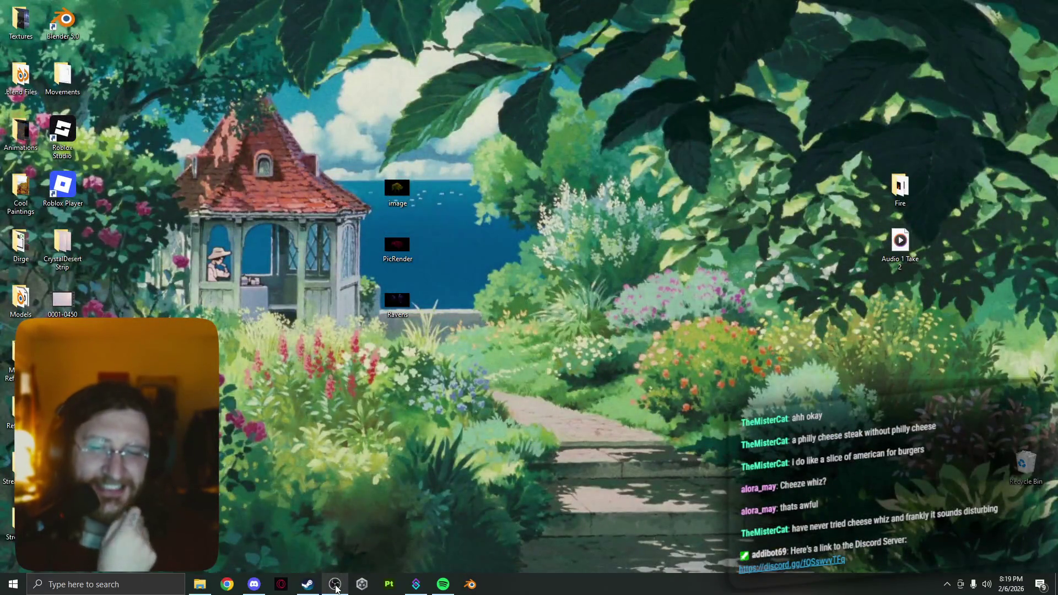
- Bring the Blender 5.0.1 window forward, showing its new-file templates and recent files
{"action": "mouse_move", "coordinate": [336, 589]}
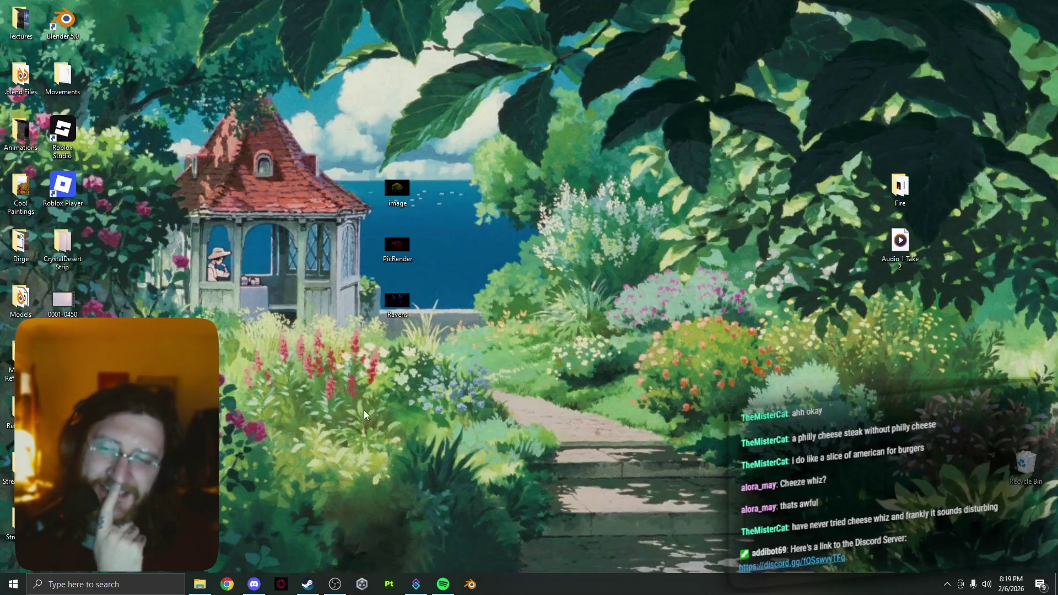
{"action": "left_click", "coordinate": [471, 585]}
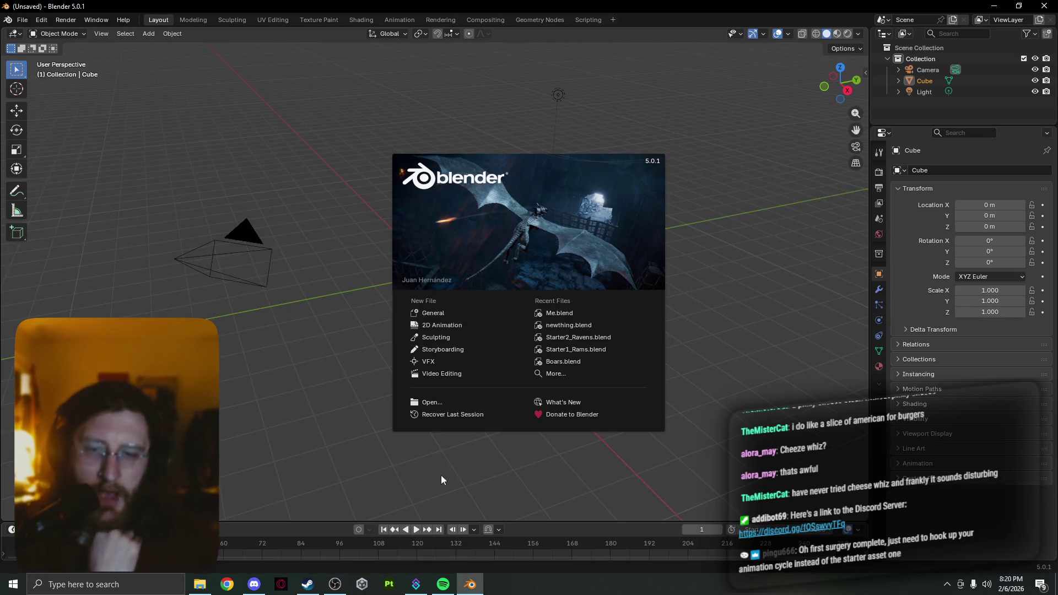
- Open the Dirge-012526 project from Unity Hub and enter its Village assets folder
{"action": "left_click", "coordinate": [361, 583]}
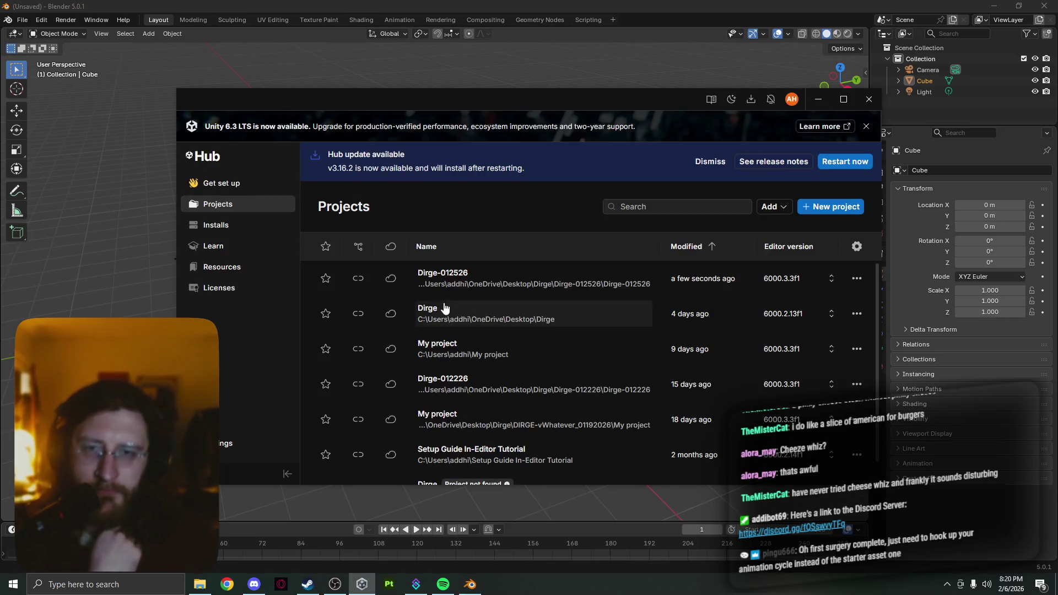
{"action": "left_click", "coordinate": [457, 283]}
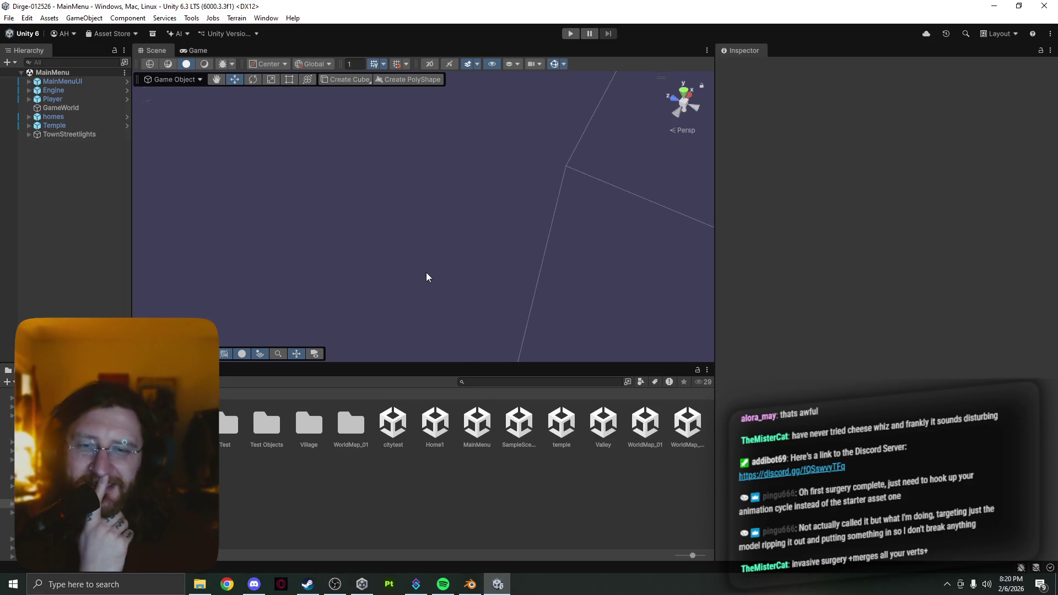
{"action": "double_click", "coordinate": [301, 425]}
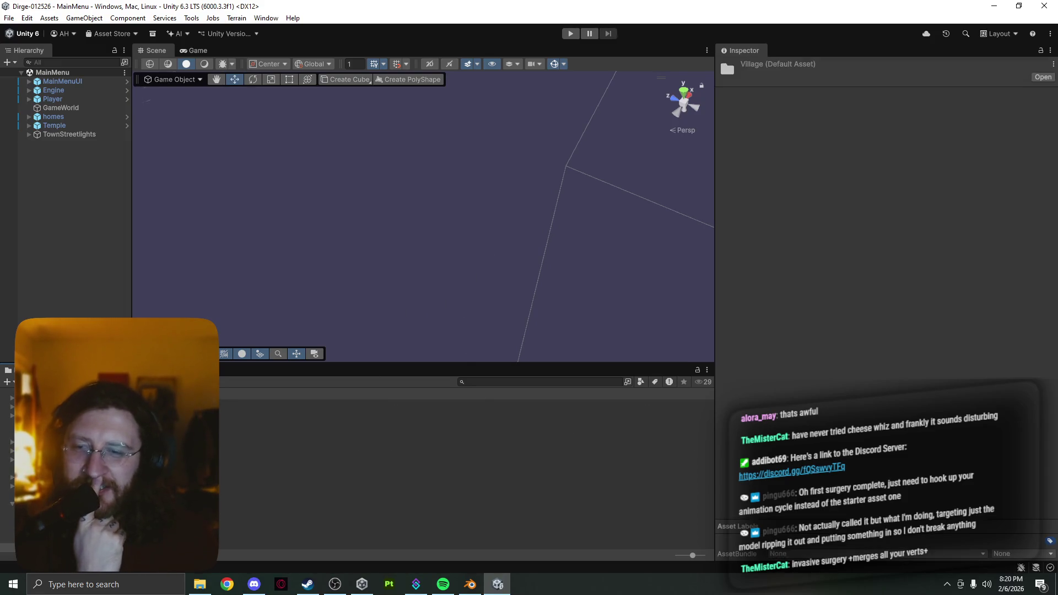
- Check the Village 1 model's import settings, then open the Temple prefab for editing
{"action": "left_click", "coordinate": [138, 400]}
{"action": "right_click", "coordinate": [138, 400]}
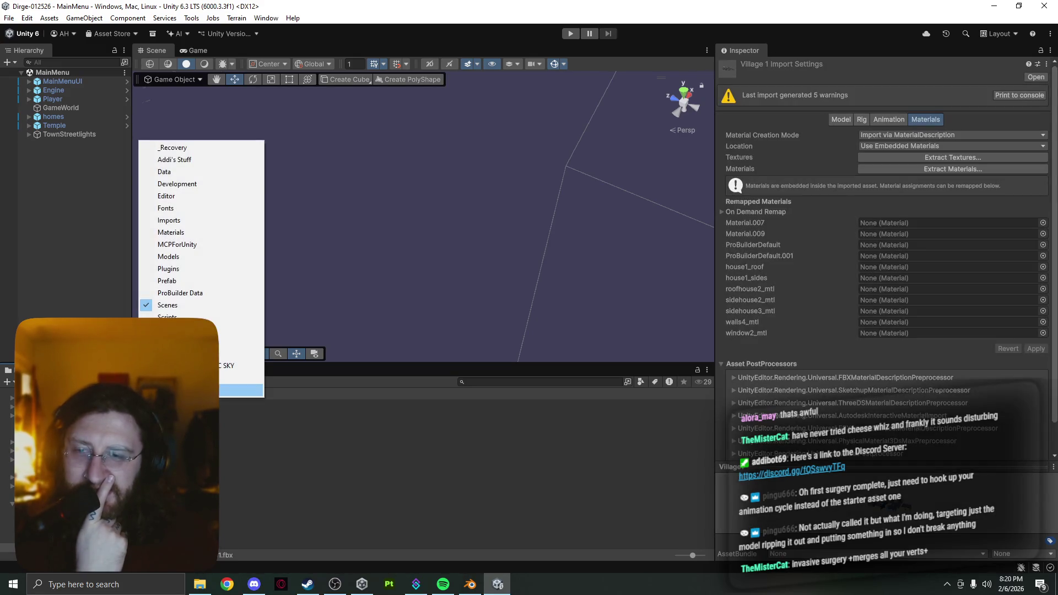
{"action": "key", "text": "Escape"}
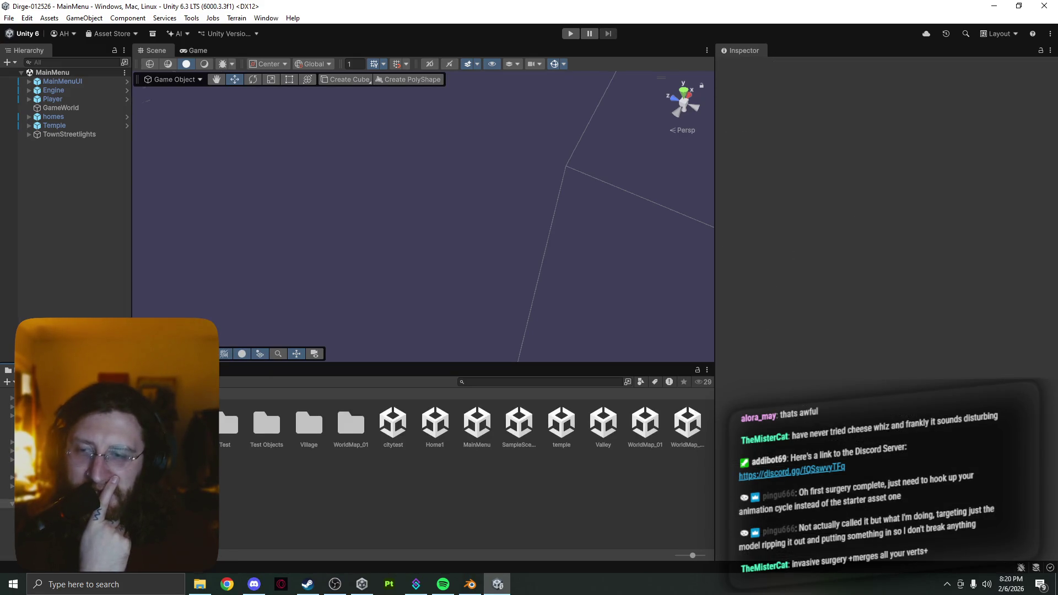
{"action": "left_click", "coordinate": [127, 125]}
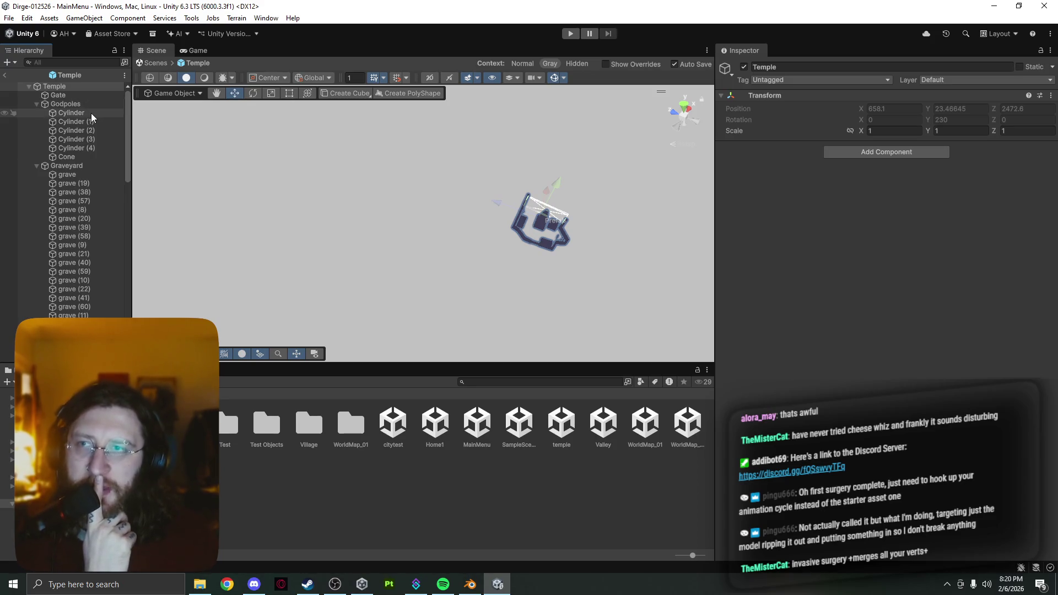
{"action": "left_click", "coordinate": [85, 95]}
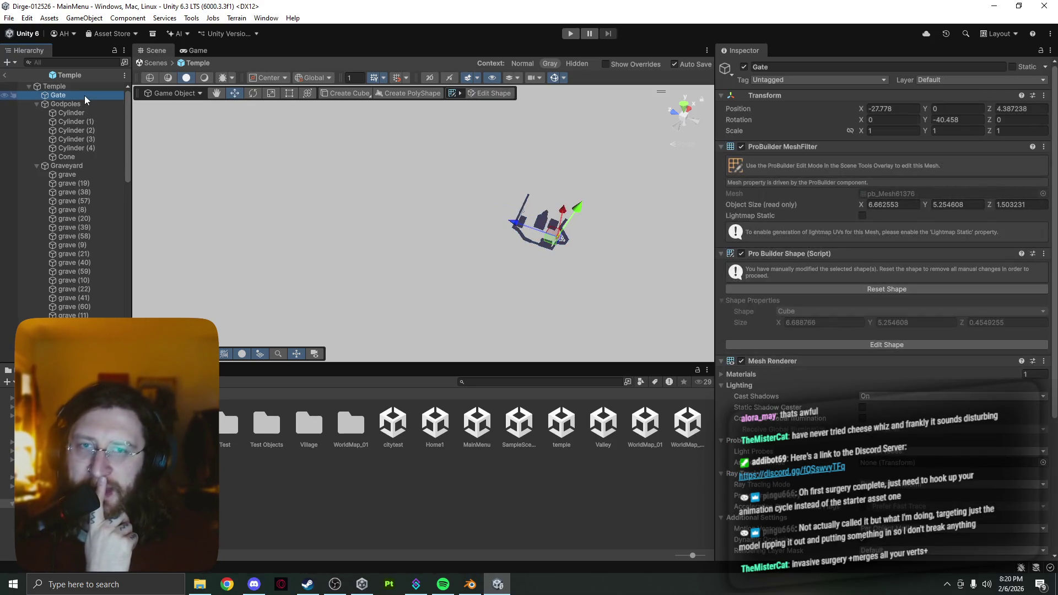
{"action": "left_click", "coordinate": [566, 243]}
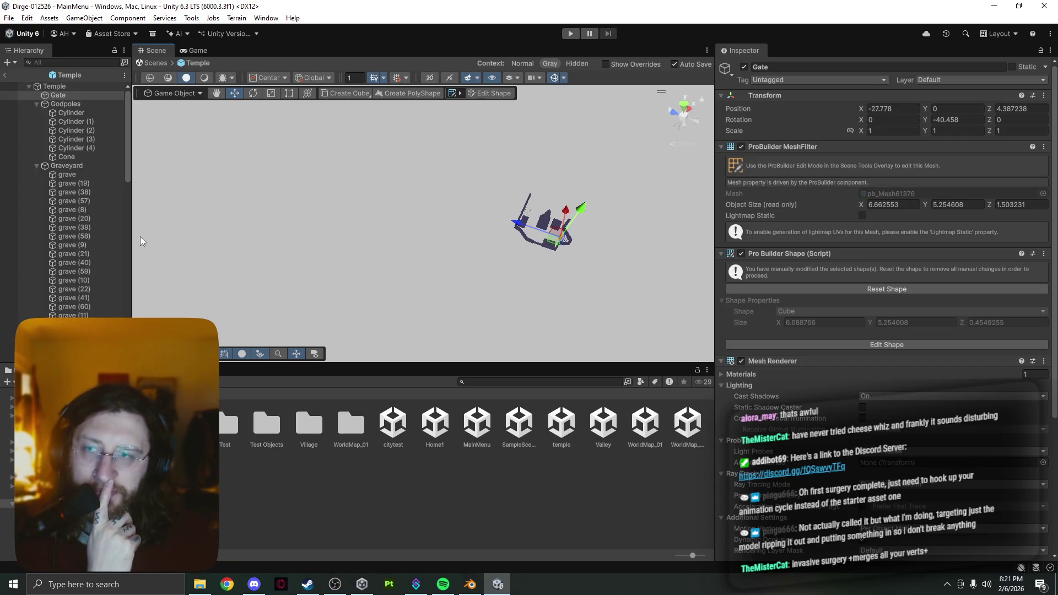
{"action": "left_click", "coordinate": [77, 174]}
{"action": "scroll", "coordinate": [88, 262], "scroll_direction": "down", "scroll_amount": 15}
{"action": "scroll", "coordinate": [89, 273], "scroll_direction": "down", "scroll_amount": 5}
{"action": "left_click", "coordinate": [94, 252]}
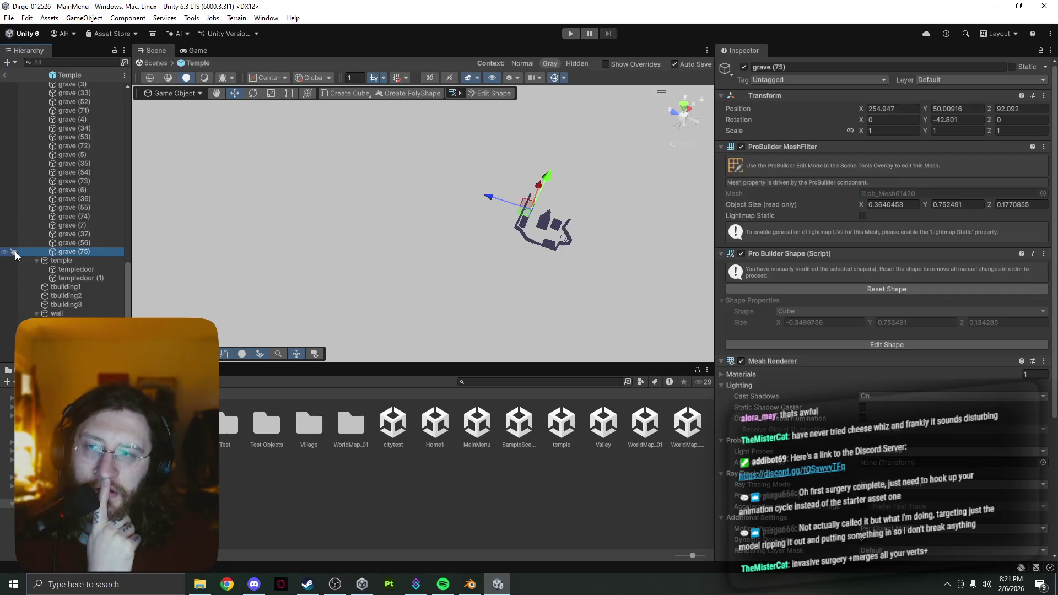
{"action": "scroll", "coordinate": [77, 253], "scroll_direction": "up", "scroll_amount": 20}
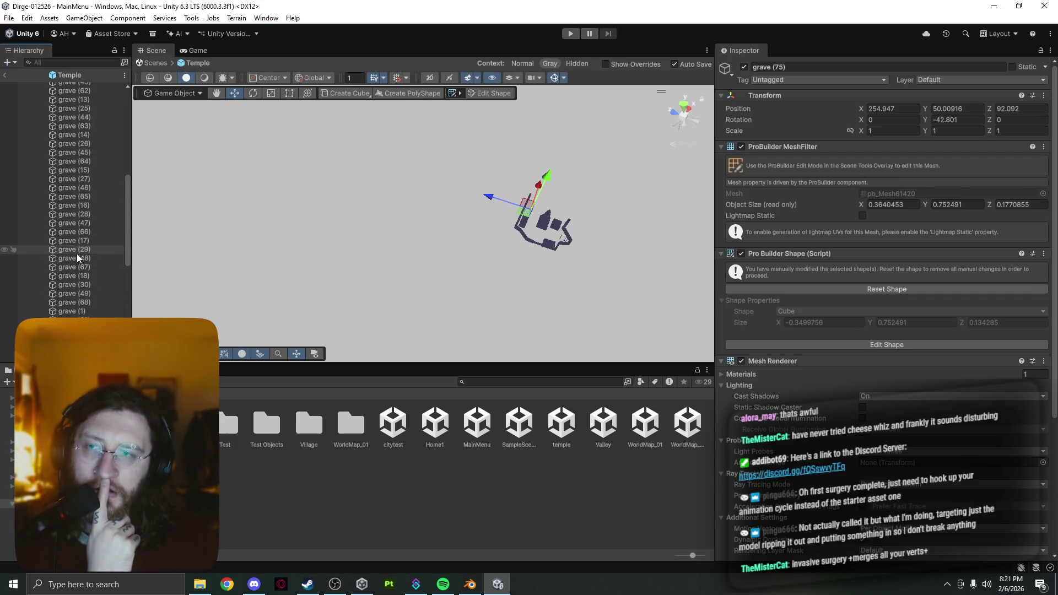
{"action": "scroll", "coordinate": [77, 254], "scroll_direction": "down", "scroll_amount": 10}
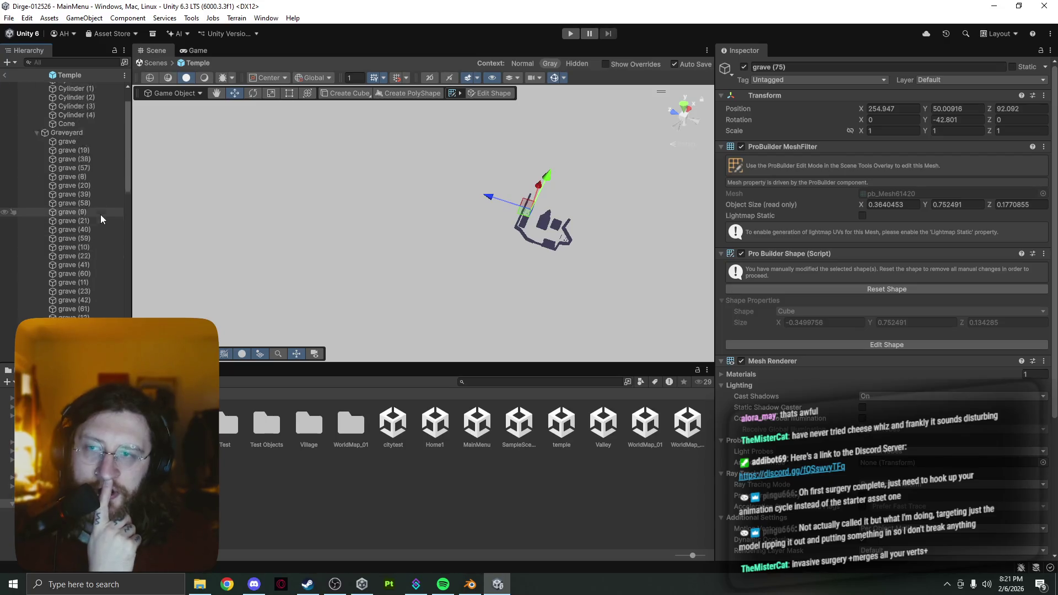
{"action": "scroll", "coordinate": [101, 219], "scroll_direction": "down", "scroll_amount": 6}
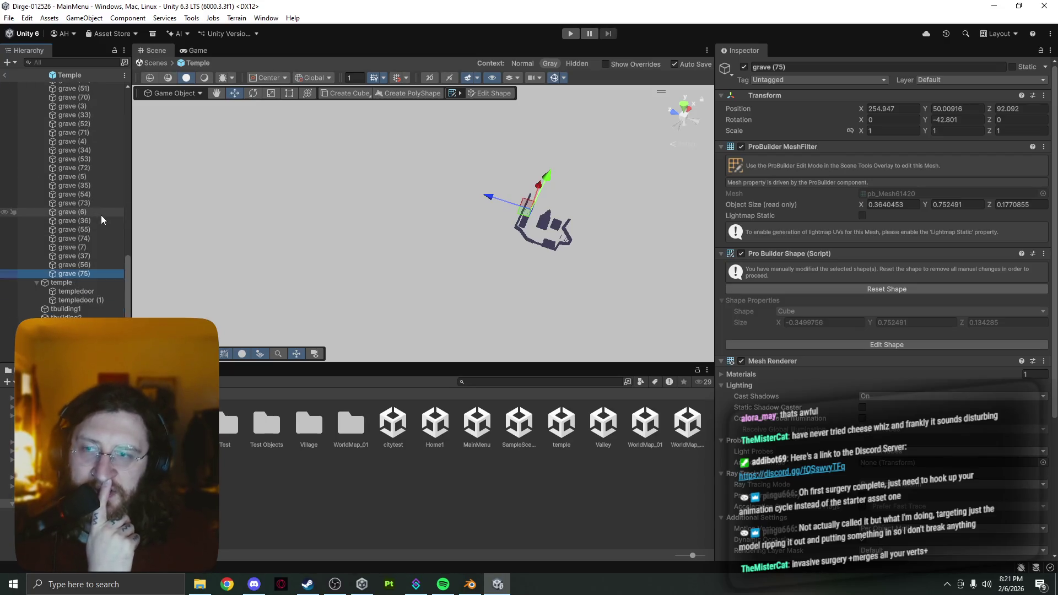
{"action": "left_click", "coordinate": [562, 228]}
{"action": "mouse_move", "coordinate": [562, 227]}
{"action": "right_mouse_down"}
{"action": "mouse_move", "coordinate": [461, 243]}
{"action": "mouse_move", "coordinate": [590, 177]}
{"action": "mouse_move", "coordinate": [519, 220]}
{"action": "right_mouse_up"}
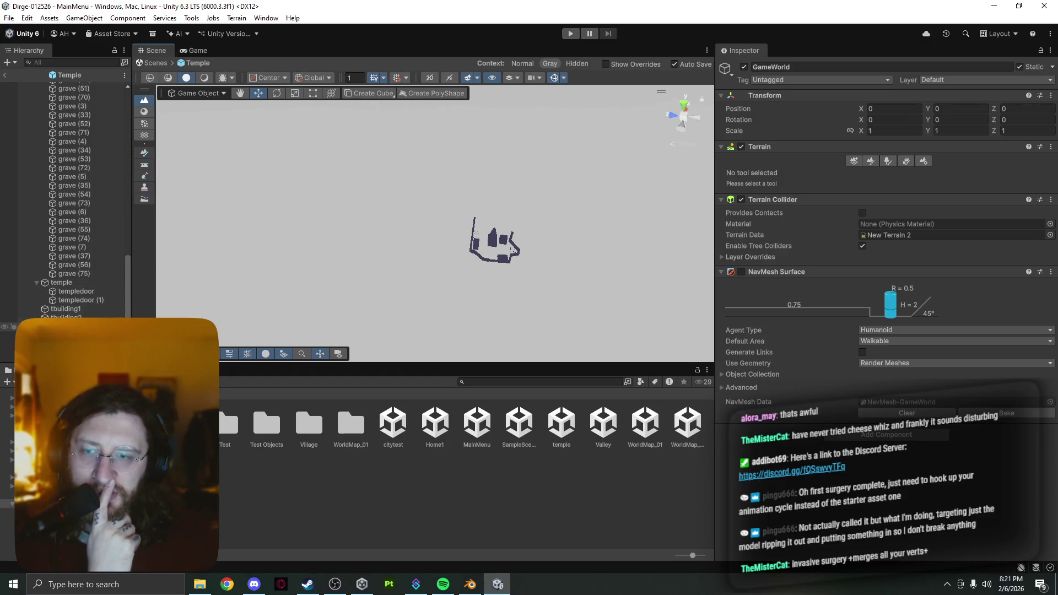
- Select the Gate, PolyShape, gate and PolyShape (1) objects in turn to check them
{"action": "scroll", "coordinate": [91, 303], "scroll_direction": "up", "scroll_amount": 15}
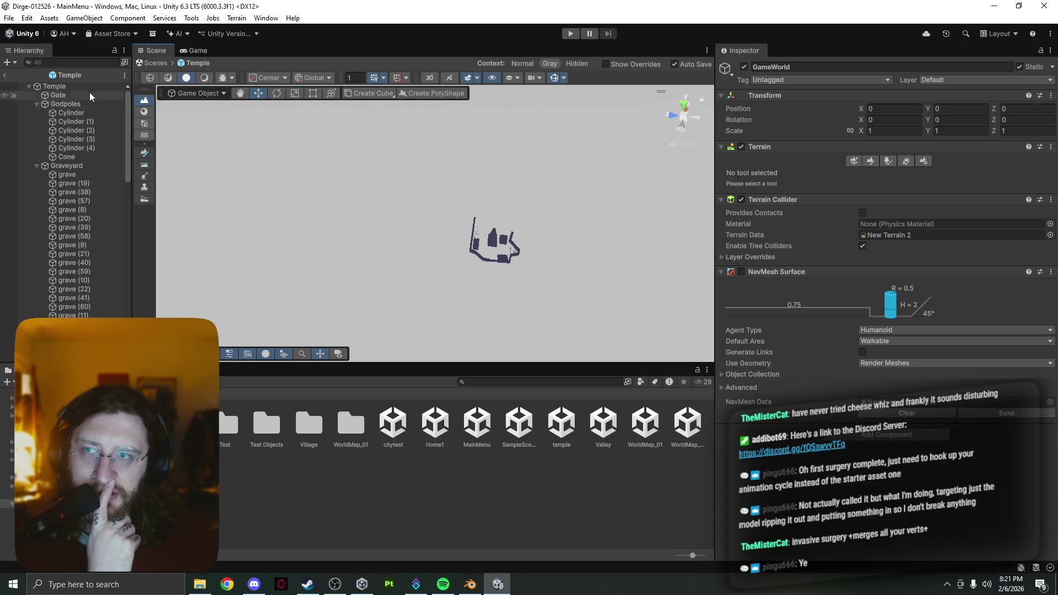
{"action": "left_click", "coordinate": [90, 93]}
{"action": "scroll", "coordinate": [82, 176], "scroll_direction": "down", "scroll_amount": 2}
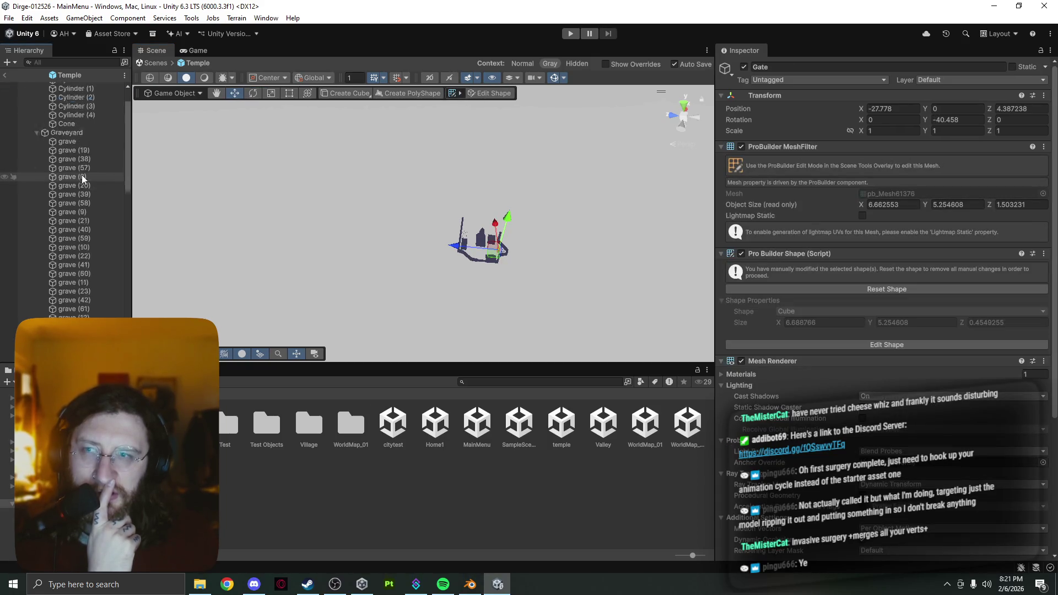
{"action": "scroll", "coordinate": [82, 174], "scroll_direction": "down", "scroll_amount": 15}
{"action": "left_click", "coordinate": [502, 251]}
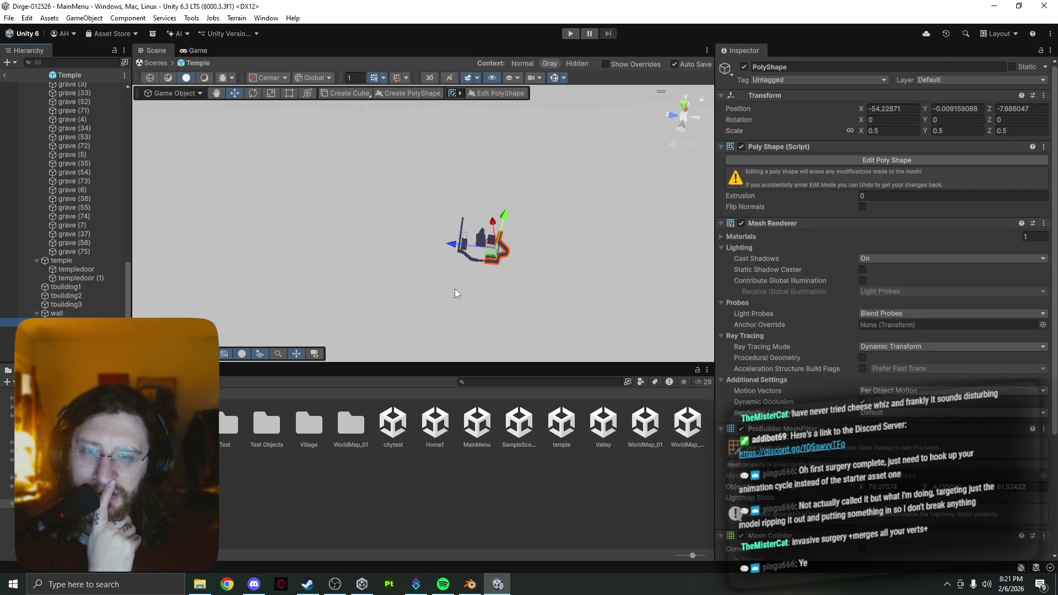
{"action": "left_click", "coordinate": [66, 340]}
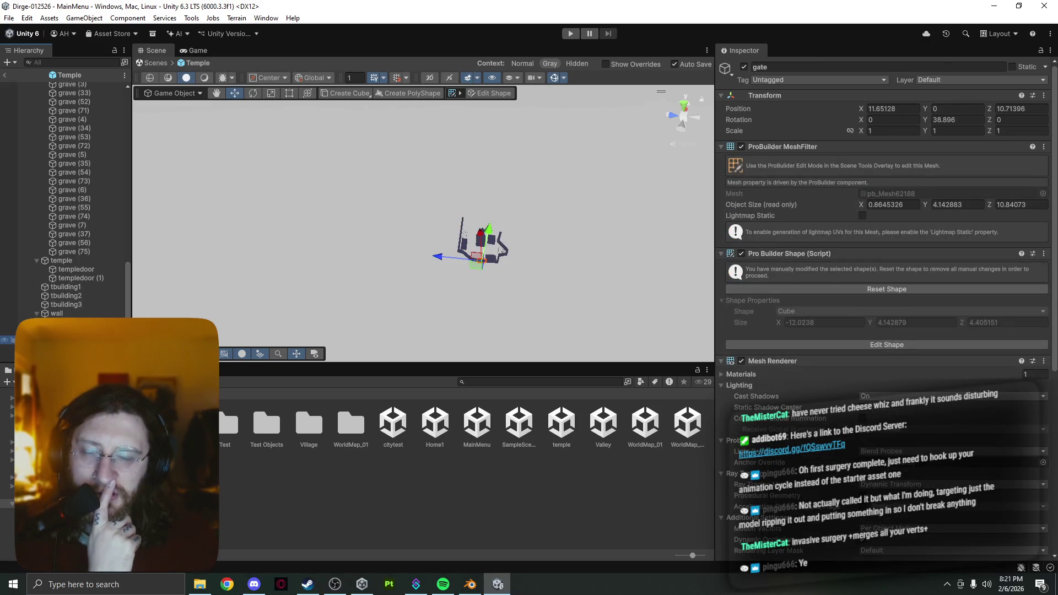
{"action": "left_click", "coordinate": [66, 331]}
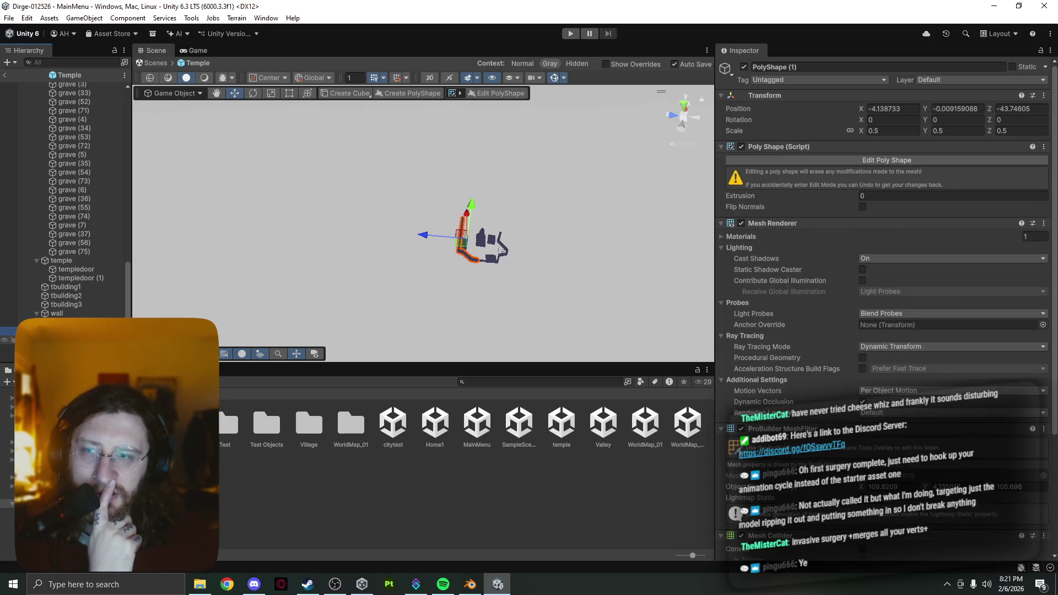
- Check the context menus of the wall group and its PolyShape piece, then show the Assets root folders
{"action": "left_click", "coordinate": [95, 314]}
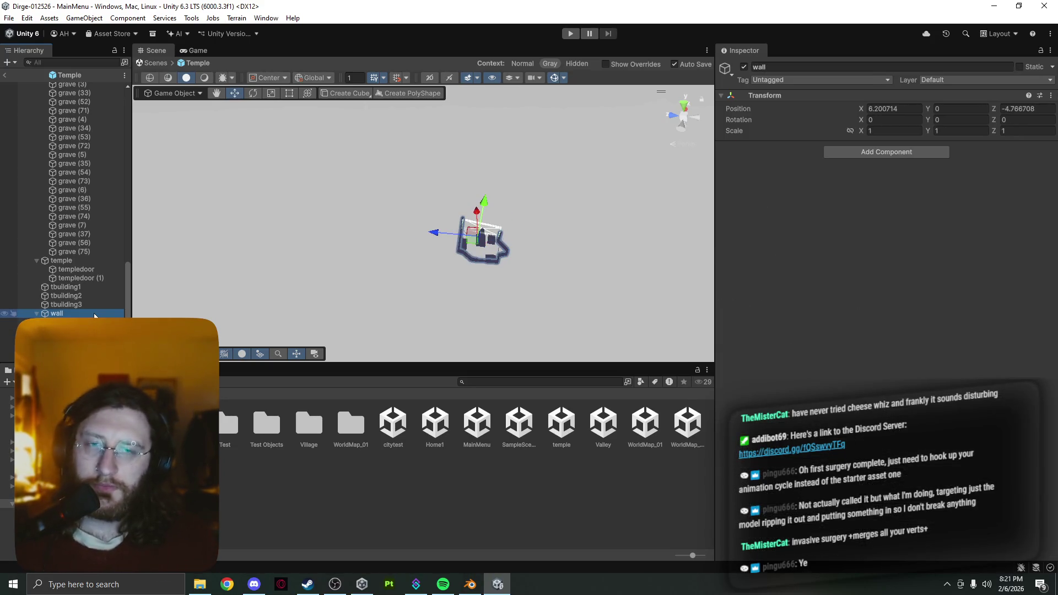
{"action": "right_click", "coordinate": [94, 313]}
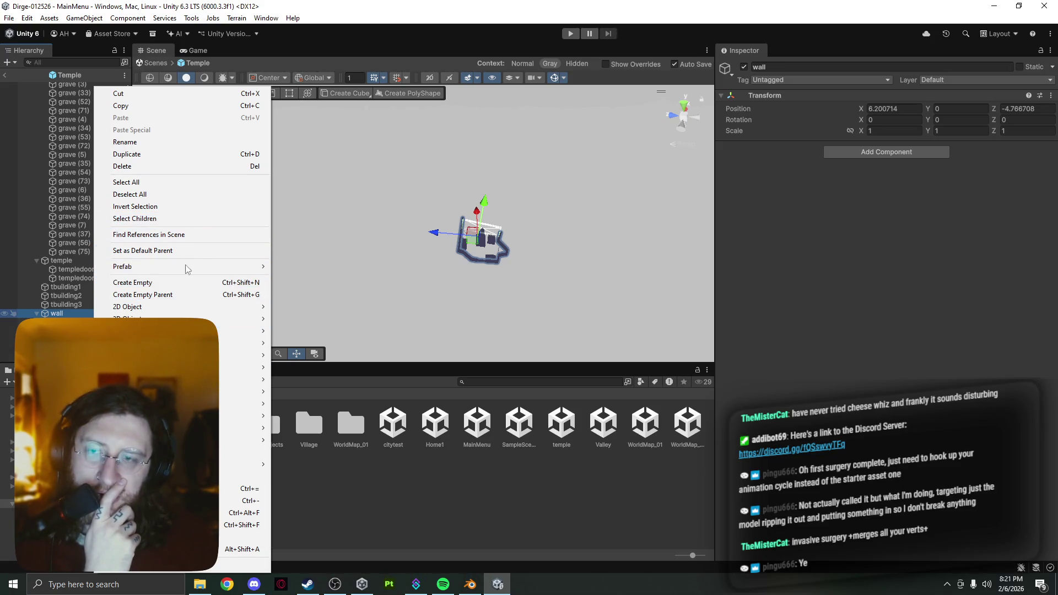
{"action": "left_click", "coordinate": [346, 303]}
{"action": "left_click", "coordinate": [66, 314]}
{"action": "left_click", "coordinate": [69, 322]}
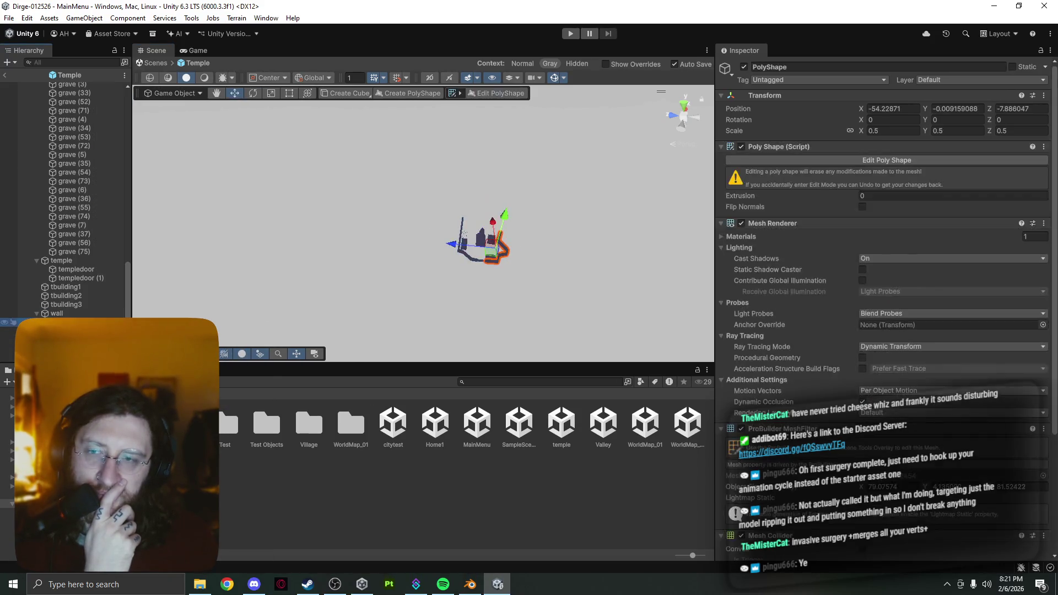
{"action": "right_click", "coordinate": [87, 323]}
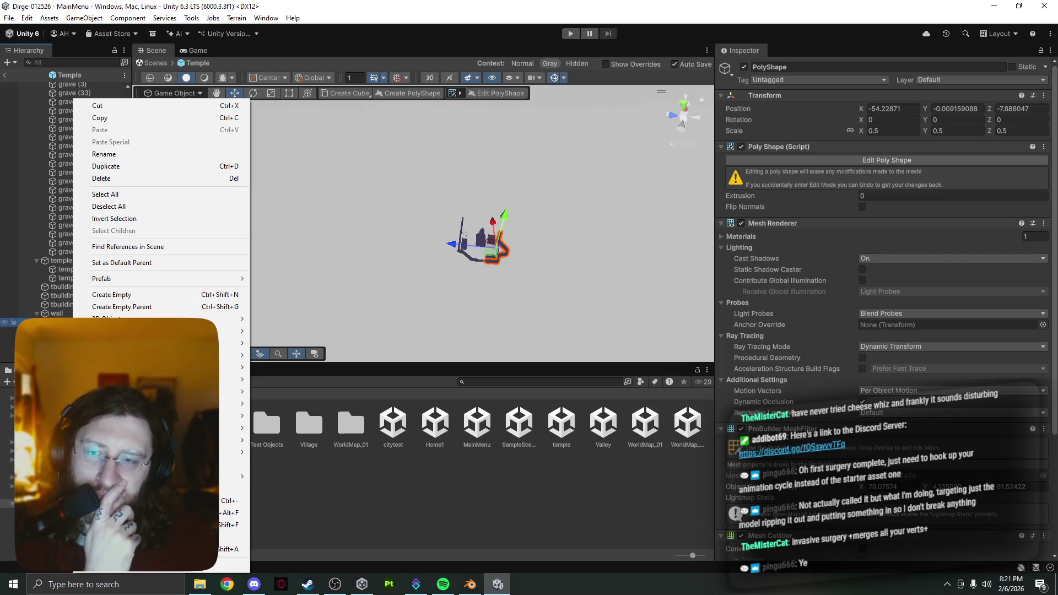
{"action": "left_click", "coordinate": [832, 213]}
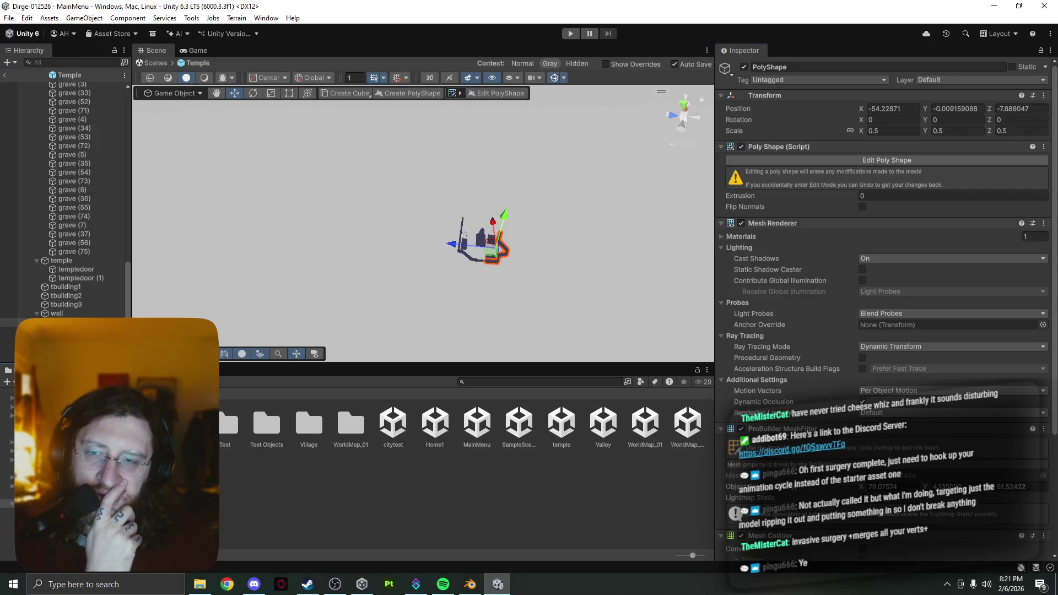
{"action": "left_click", "coordinate": [11, 392]}
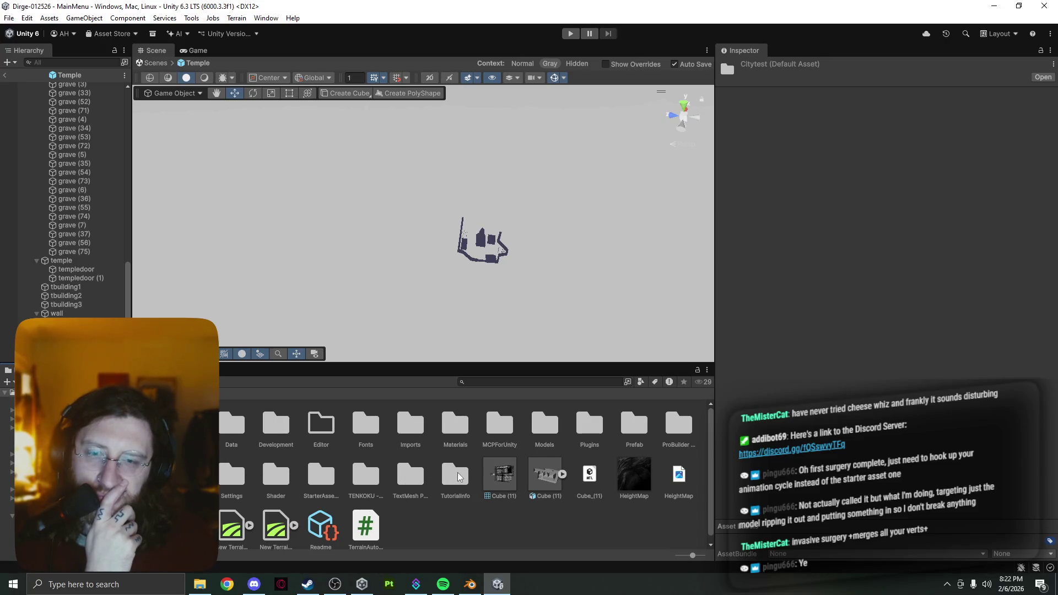
{"action": "double_click", "coordinate": [554, 423]}
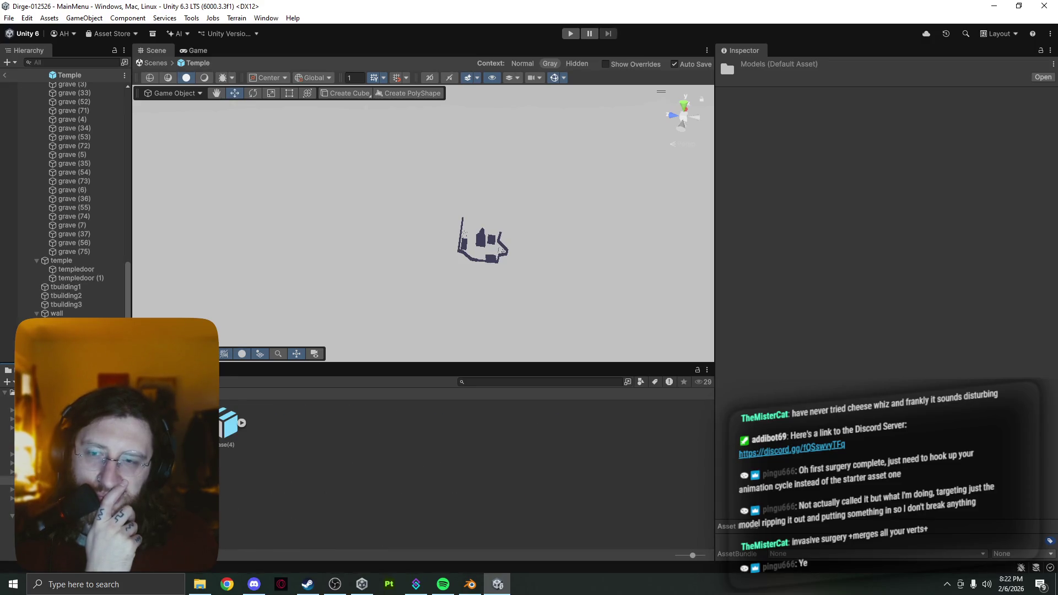
{"action": "left_click", "coordinate": [330, 425]}
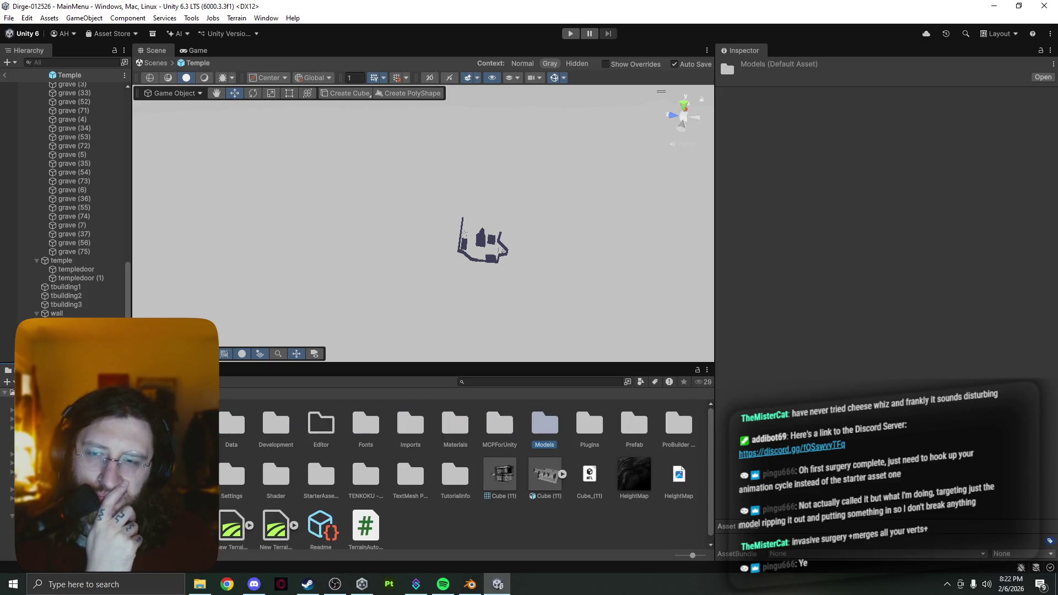
{"action": "left_click", "coordinate": [624, 430]}
{"action": "double_click", "coordinate": [624, 429]}
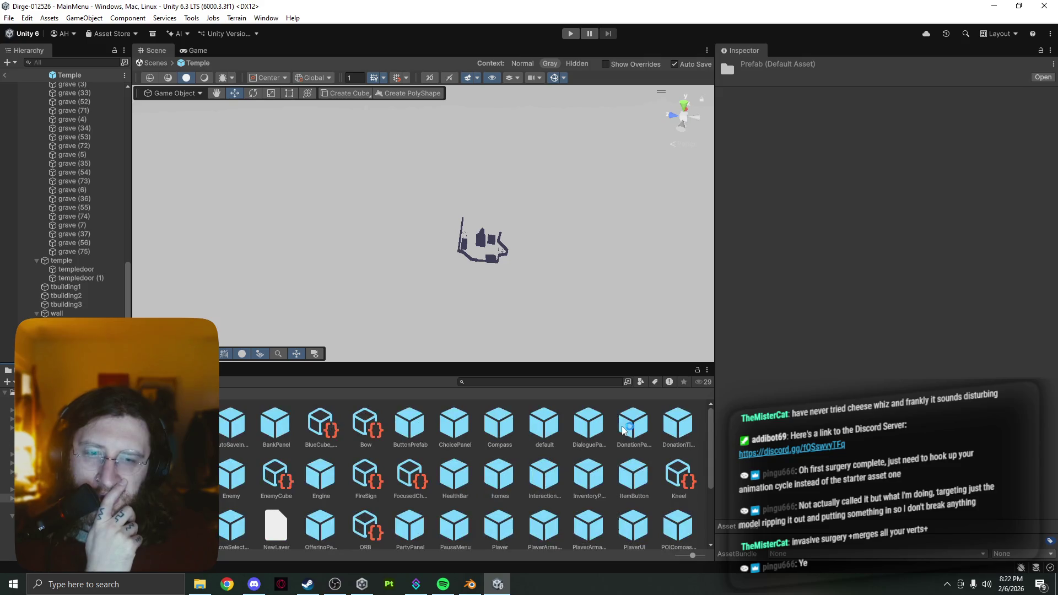
{"action": "scroll", "coordinate": [624, 430], "scroll_direction": "down", "scroll_amount": 1}
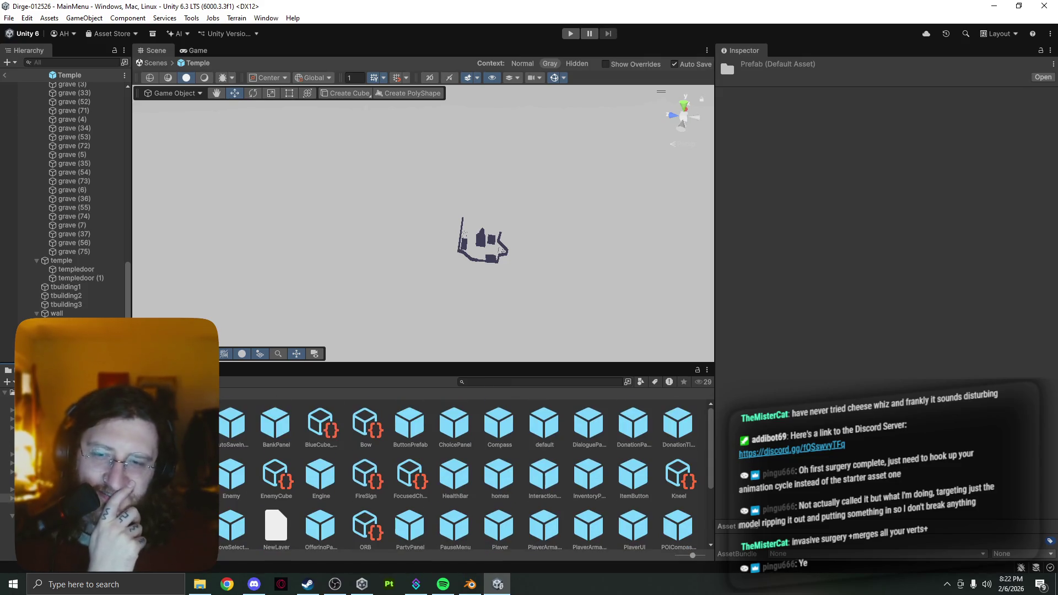
{"action": "left_click", "coordinate": [55, 507]}
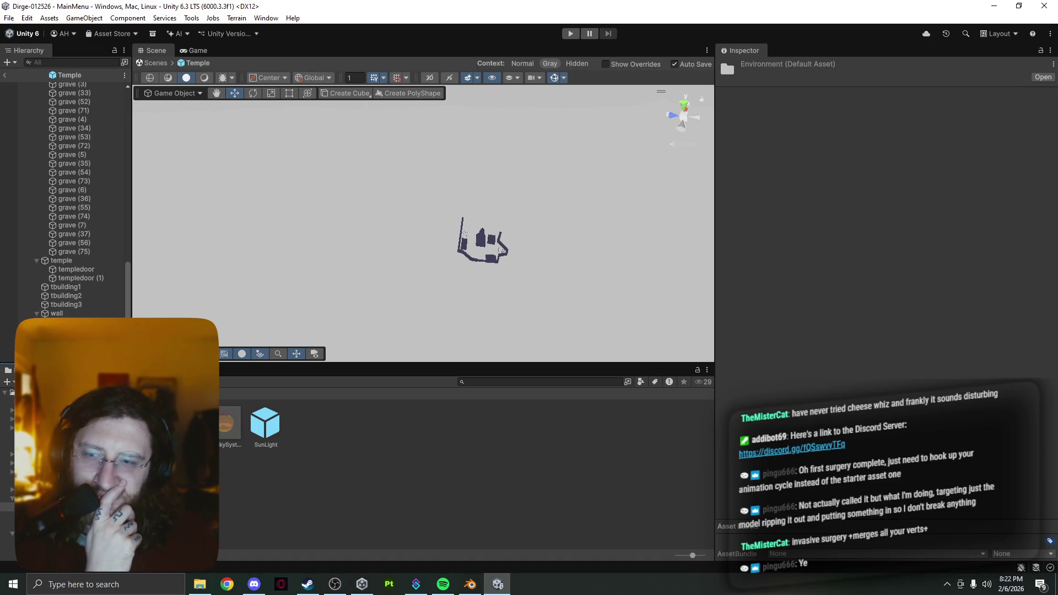
{"action": "left_click", "coordinate": [55, 499]}
{"action": "left_click", "coordinate": [55, 516]}
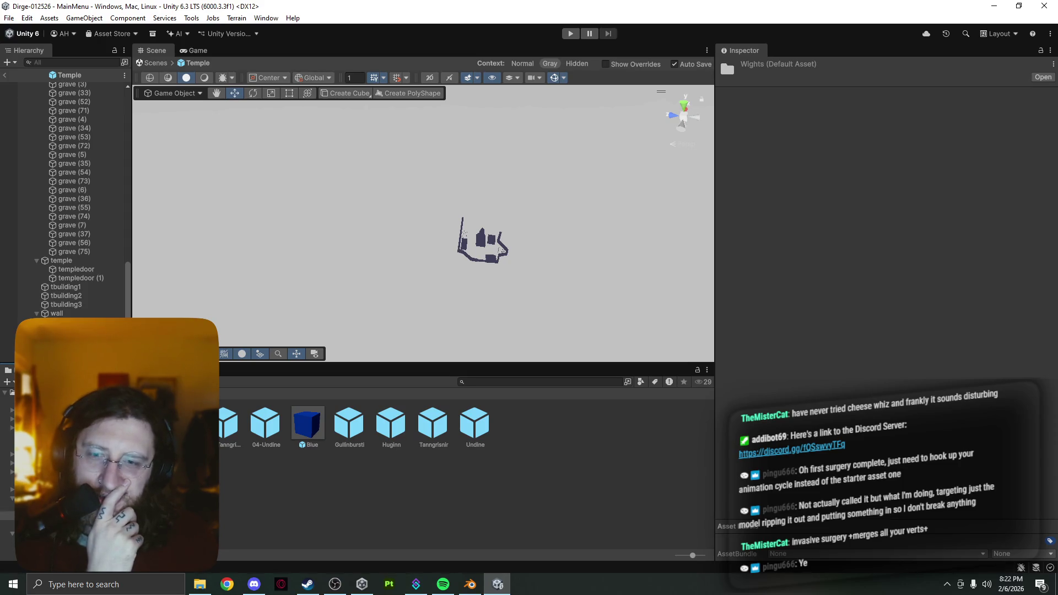
{"action": "left_click", "coordinate": [55, 499]}
{"action": "scroll", "coordinate": [236, 437], "scroll_direction": "down", "scroll_amount": 3}
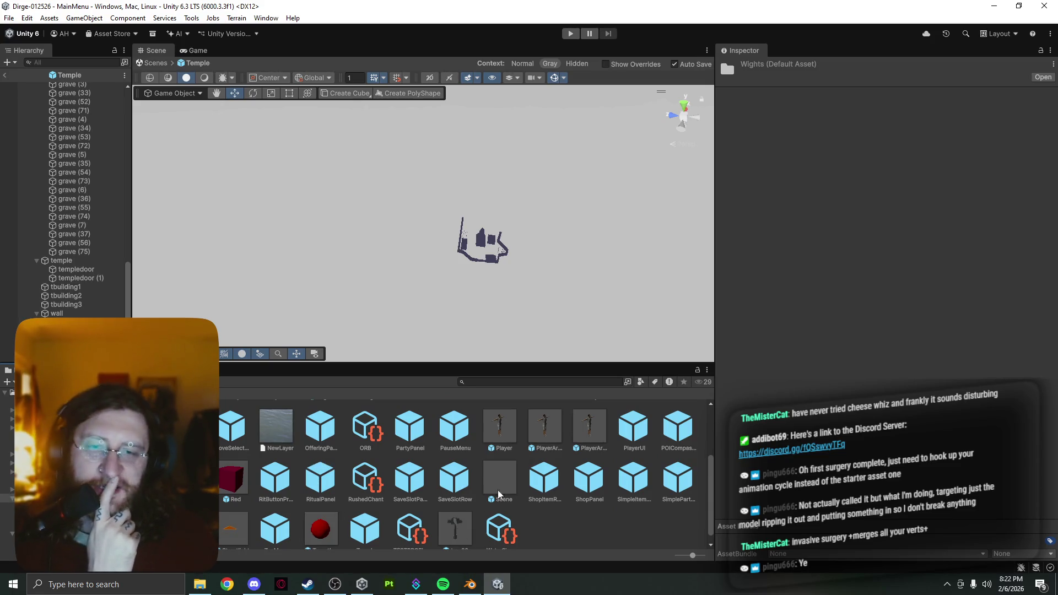
{"action": "scroll", "coordinate": [524, 461], "scroll_direction": "down", "scroll_amount": 1}
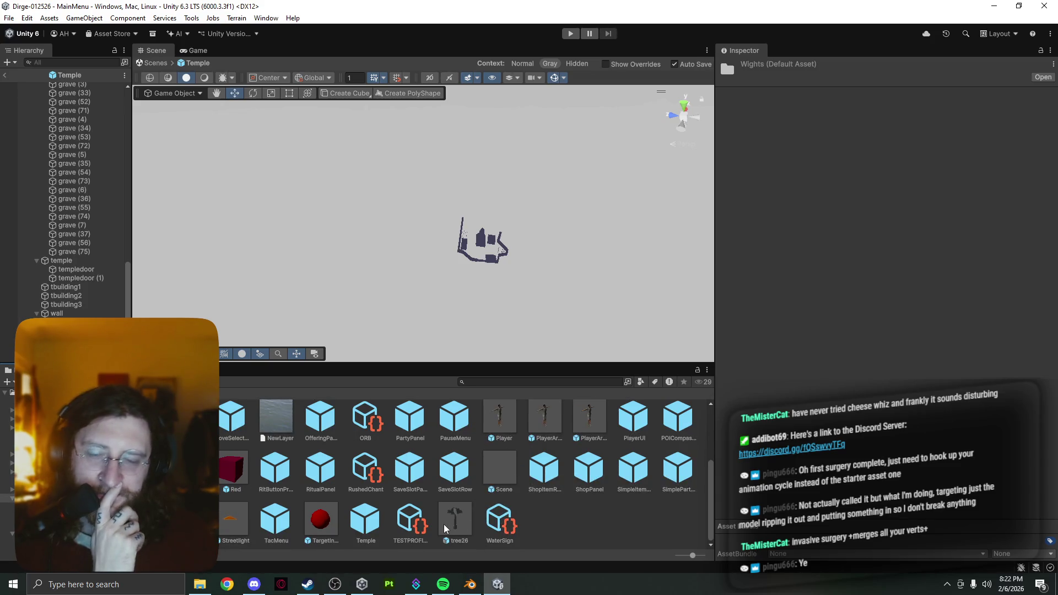
{"action": "scroll", "coordinate": [444, 528], "scroll_direction": "up", "scroll_amount": 2}
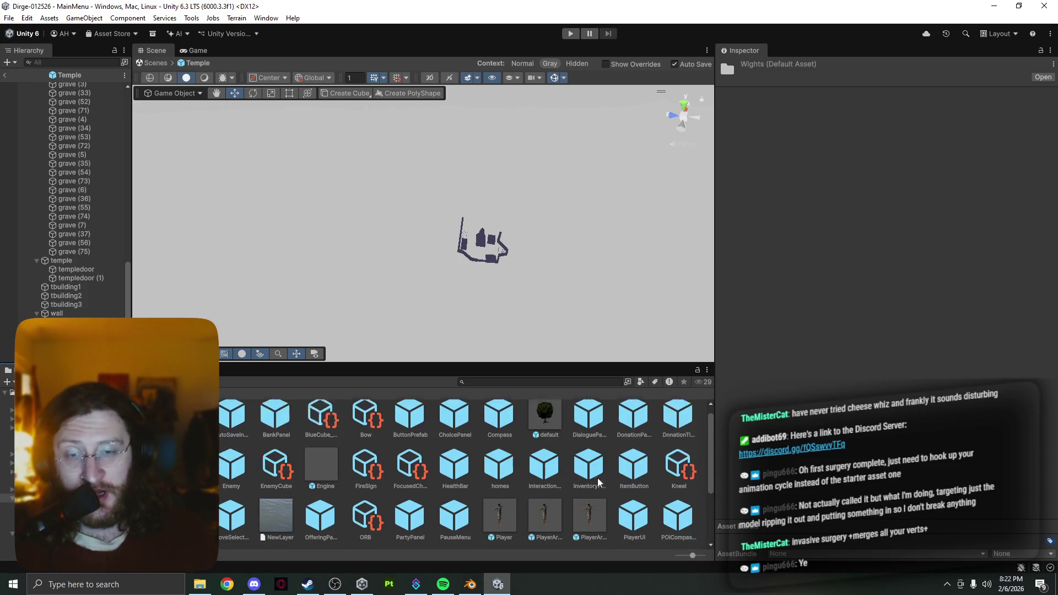
{"action": "scroll", "coordinate": [599, 483], "scroll_direction": "up", "scroll_amount": 2}
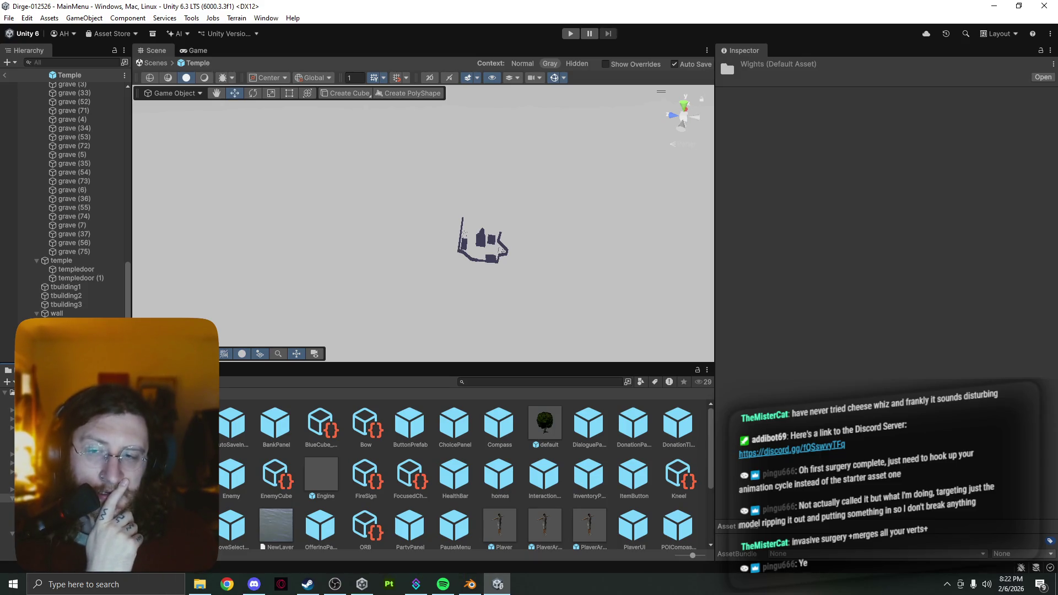
{"action": "left_click", "coordinate": [25, 401]}
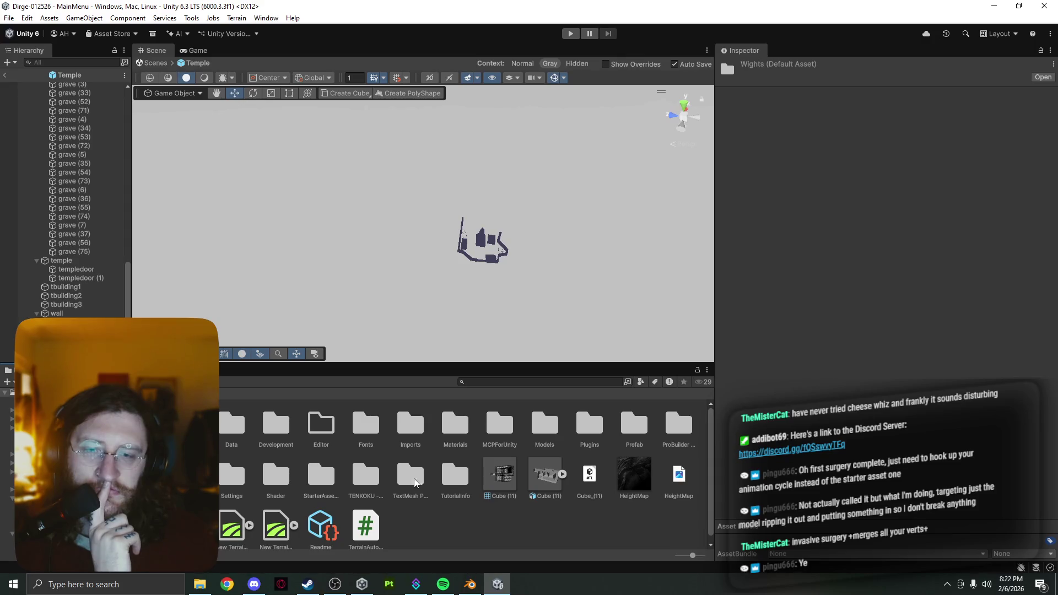
- Browse the Tenkoku Dynamic Sky _DEMO TEXTURES folder and the StarterAssets folder, returning to Assets
{"action": "double_click", "coordinate": [358, 477]}
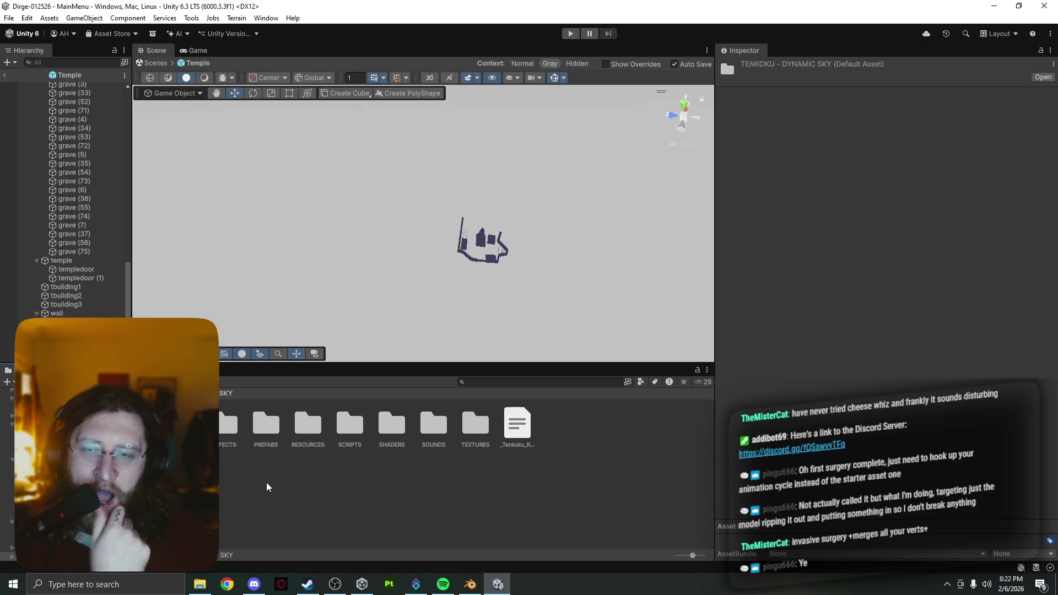
{"action": "double_click", "coordinate": [144, 424]}
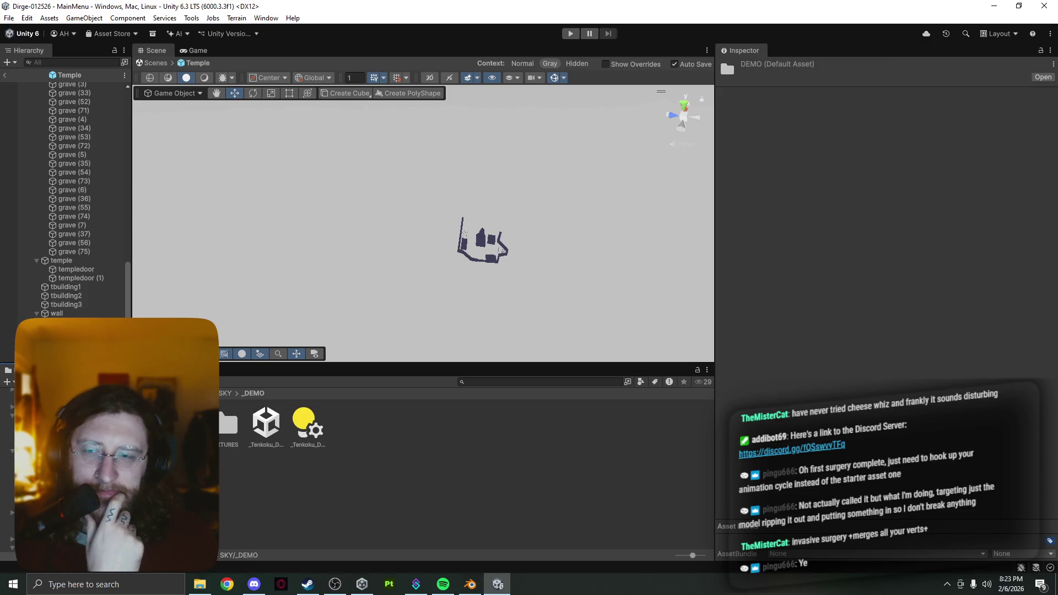
{"action": "double_click", "coordinate": [221, 426]}
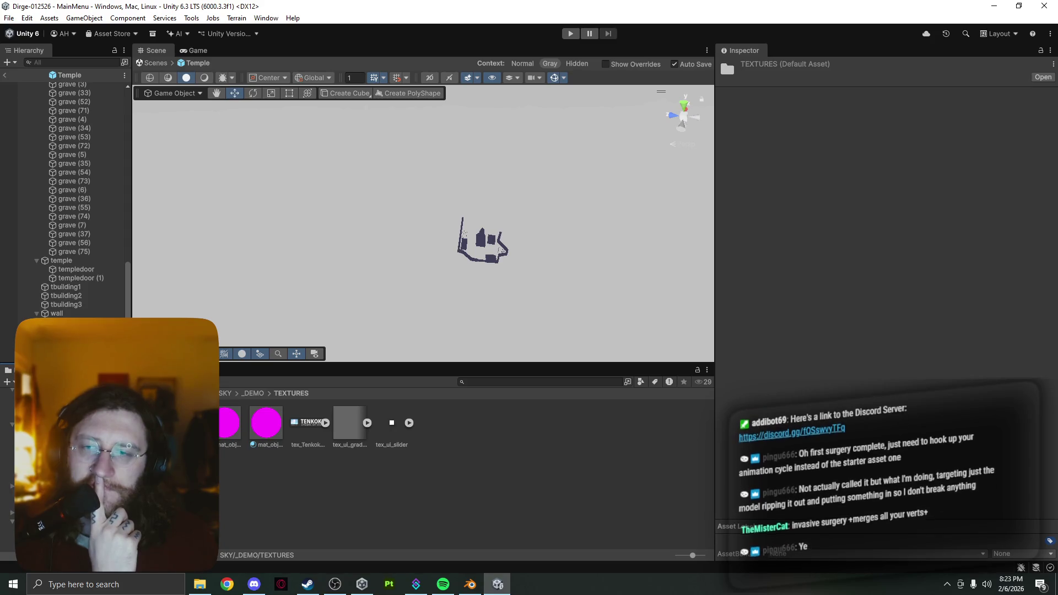
{"action": "left_click", "coordinate": [11, 392]}
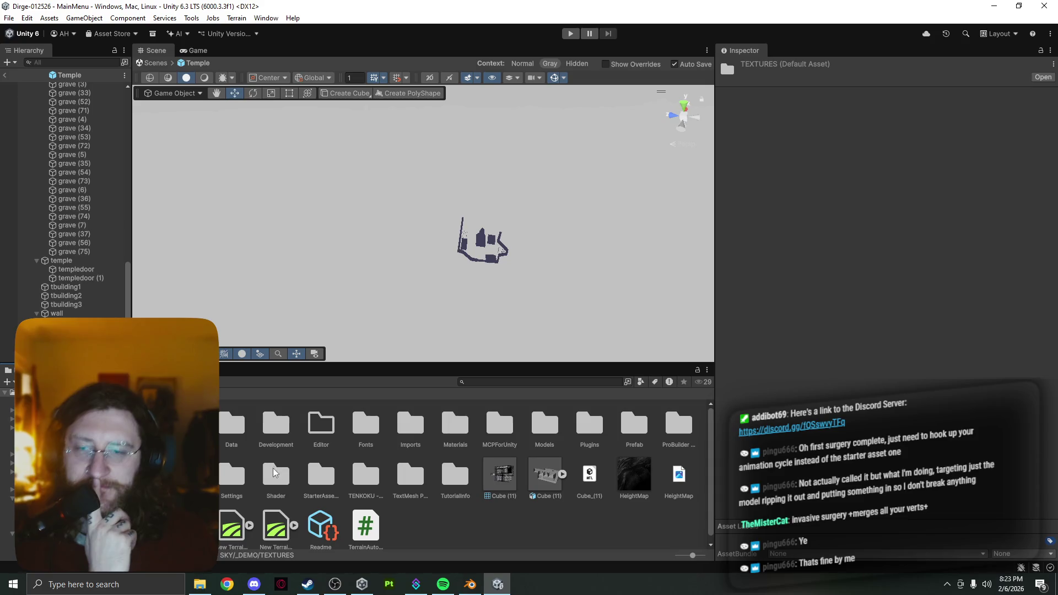
{"action": "double_click", "coordinate": [318, 477]}
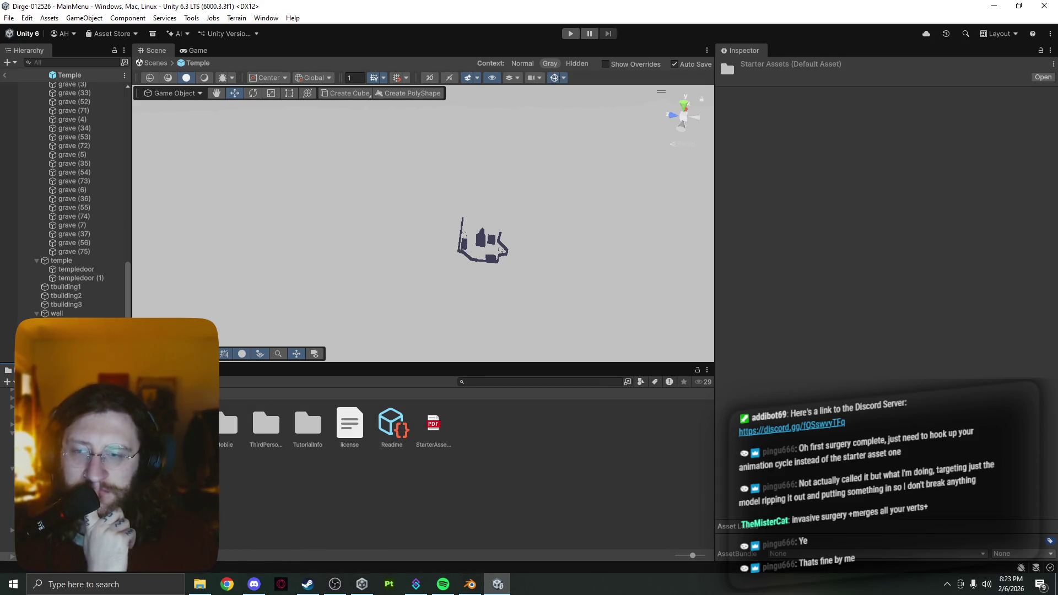
{"action": "left_click", "coordinate": [11, 392]}
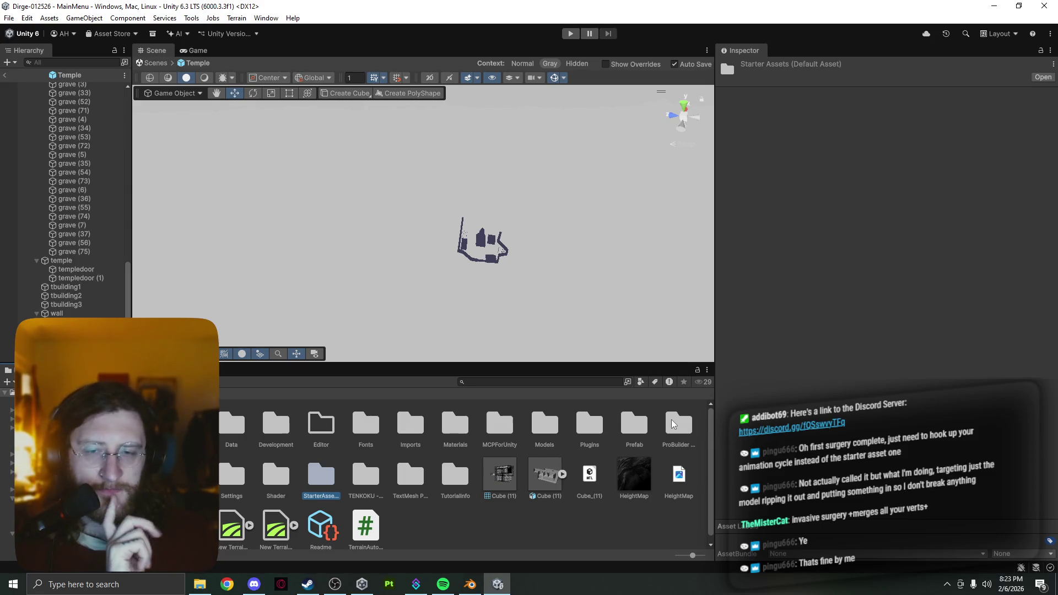
- Look through the ProBuilder Data, Models, Development, Data/Loot and Materials folders
{"action": "double_click", "coordinate": [678, 424]}
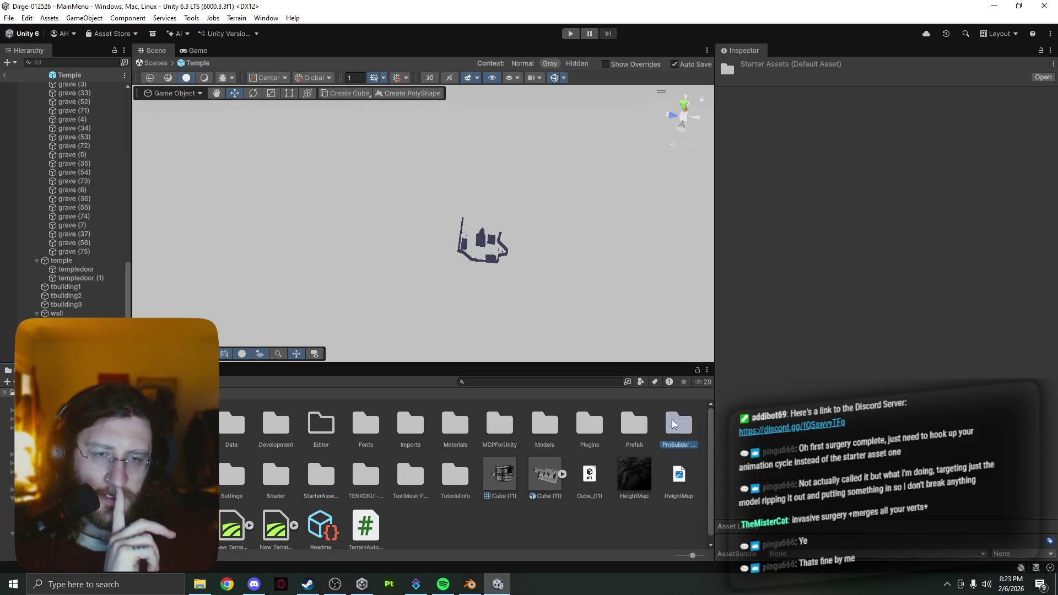
{"action": "key", "text": "BackSpace"}
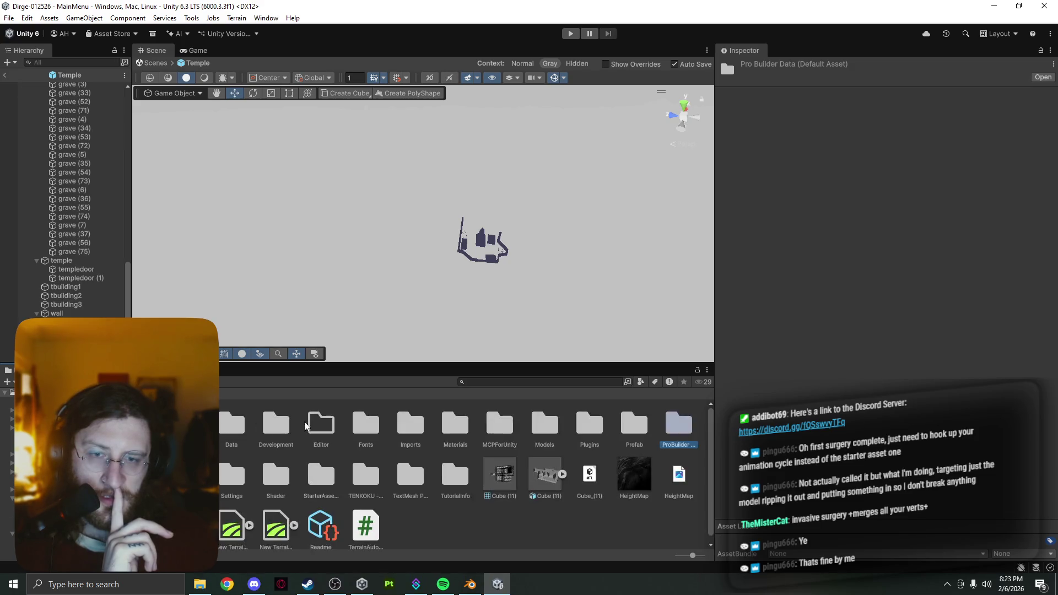
{"action": "double_click", "coordinate": [543, 424]}
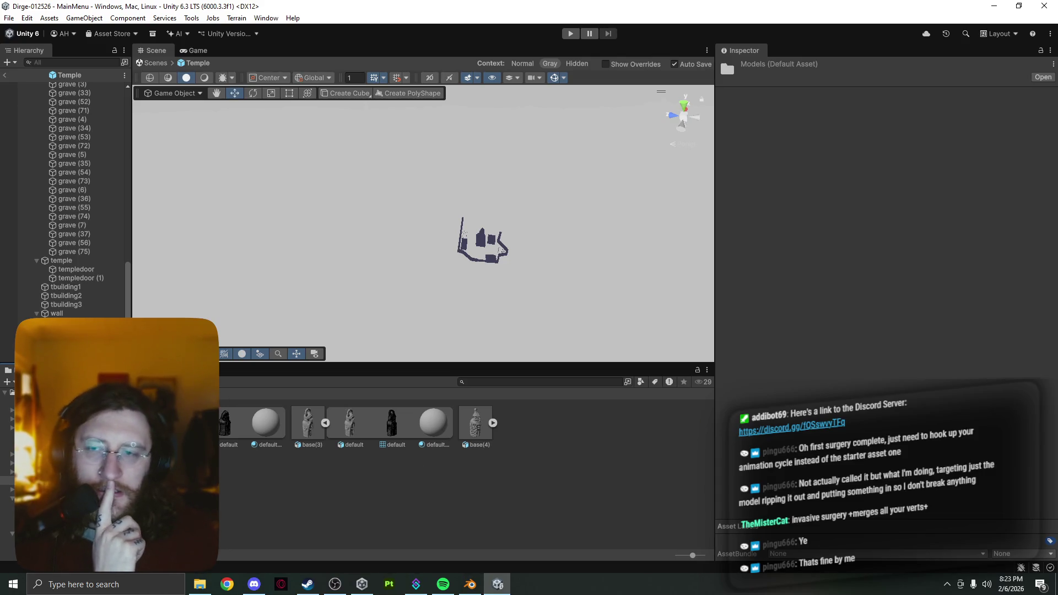
{"action": "key", "text": "BackSpace"}
{"action": "left_click", "coordinate": [453, 426]}
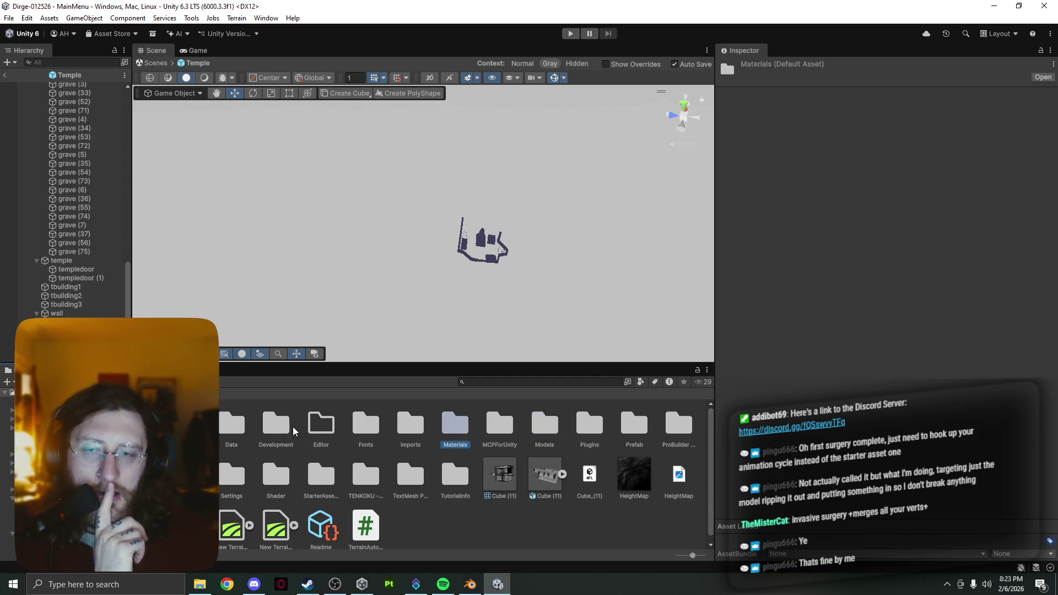
{"action": "double_click", "coordinate": [268, 434]}
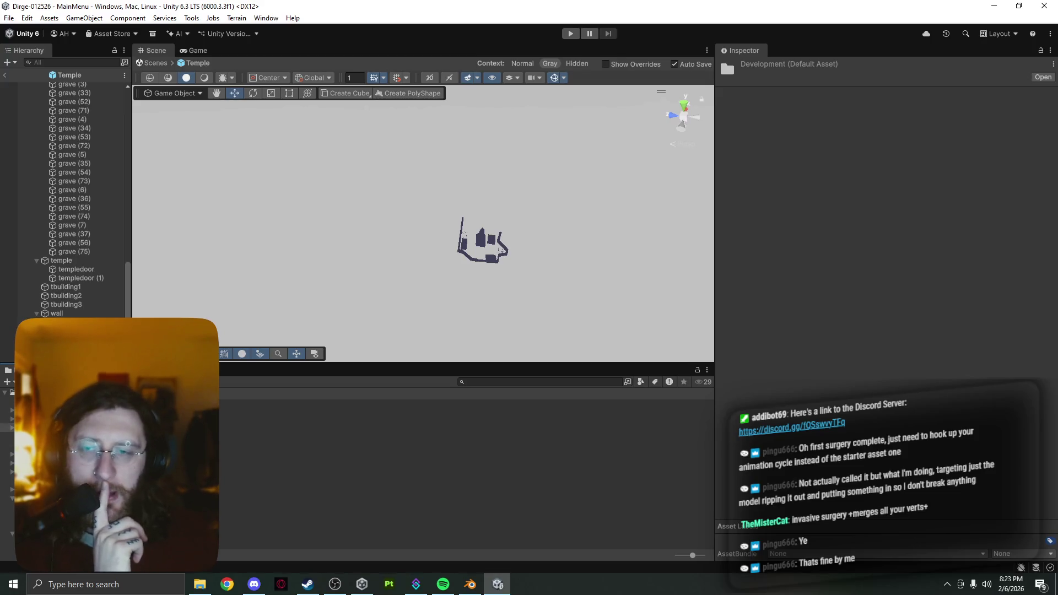
{"action": "key", "text": "BackSpace"}
{"action": "left_click", "coordinate": [186, 424]}
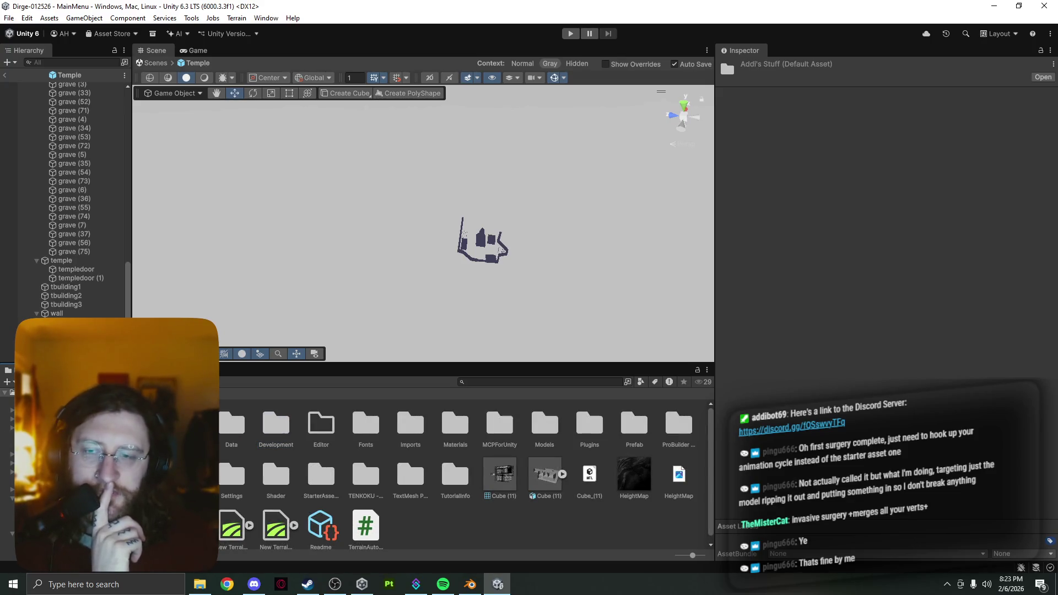
{"action": "double_click", "coordinate": [231, 423]}
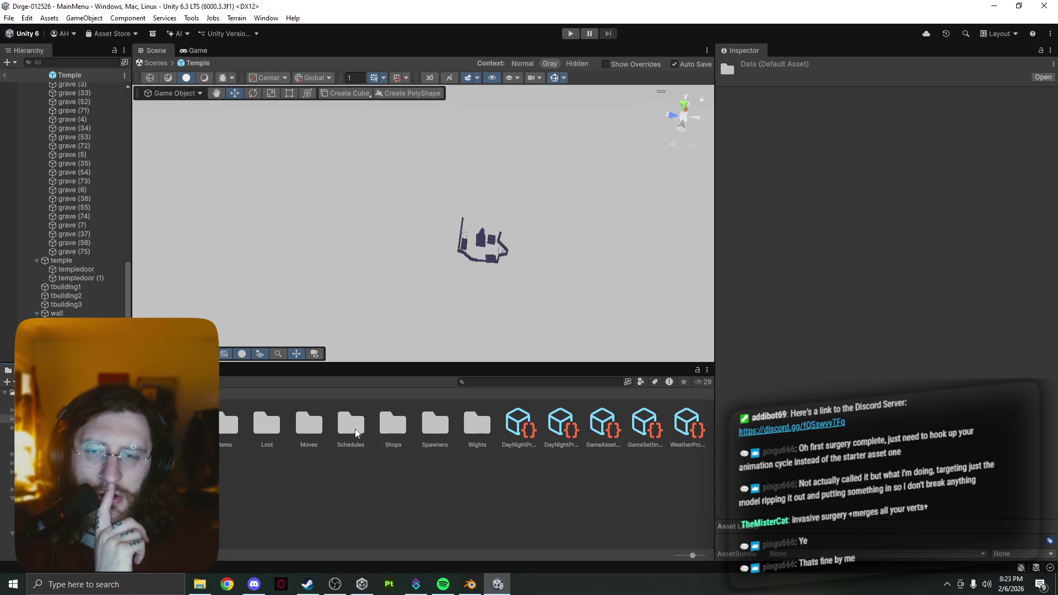
{"action": "double_click", "coordinate": [260, 428]}
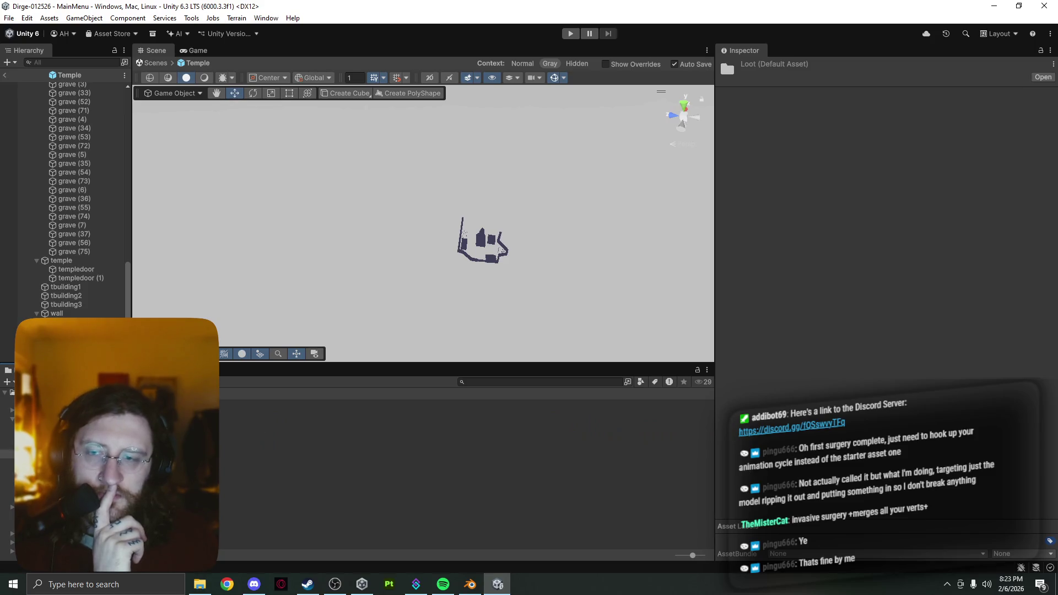
{"action": "scroll", "coordinate": [466, 478], "scroll_direction": "down", "scroll_amount": 1}
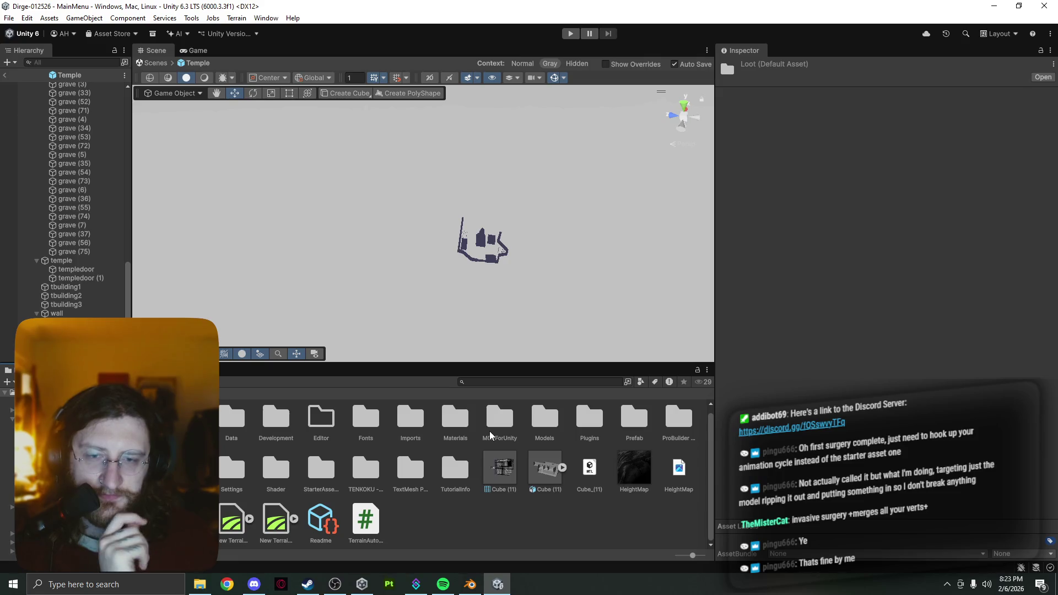
{"action": "double_click", "coordinate": [455, 425]}
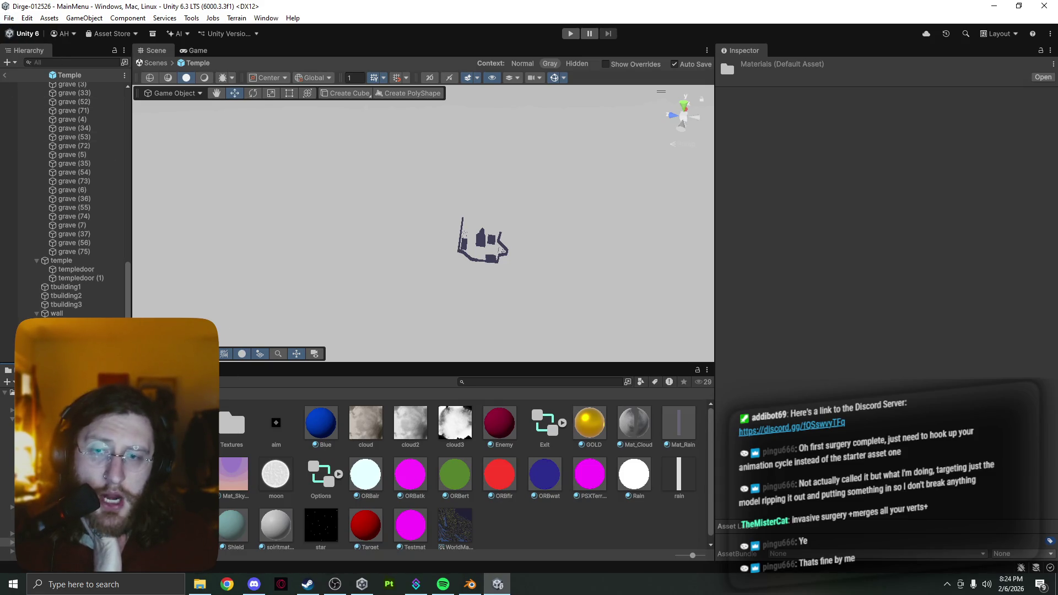
{"action": "key", "text": "BackSpace"}
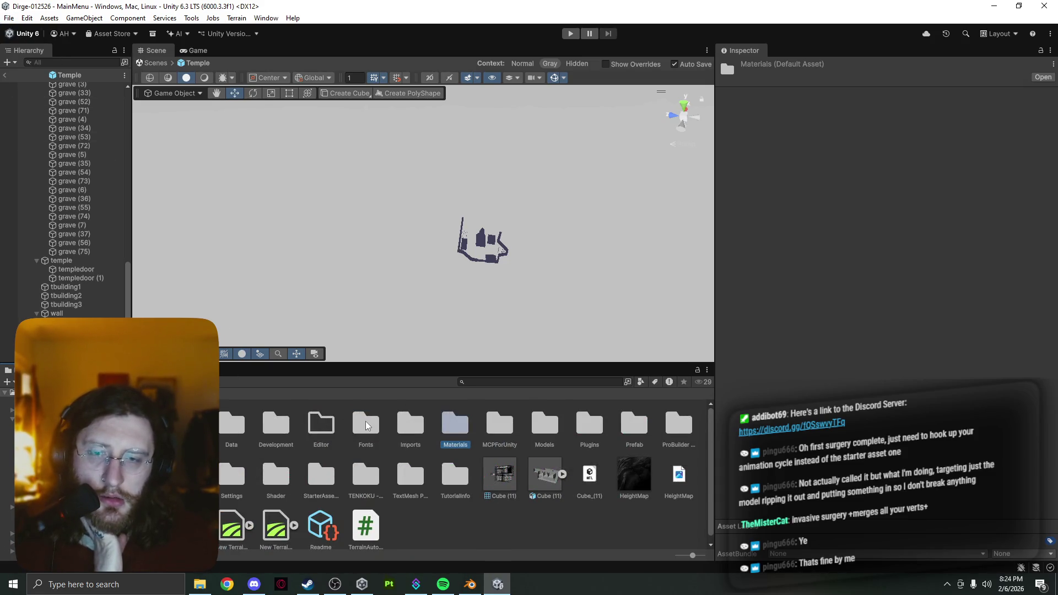
- Check the empty Editor folder, then open Imports and peek into its Cabañas subfolder
{"action": "double_click", "coordinate": [318, 424]}
{"action": "key", "text": "BackSpace"}
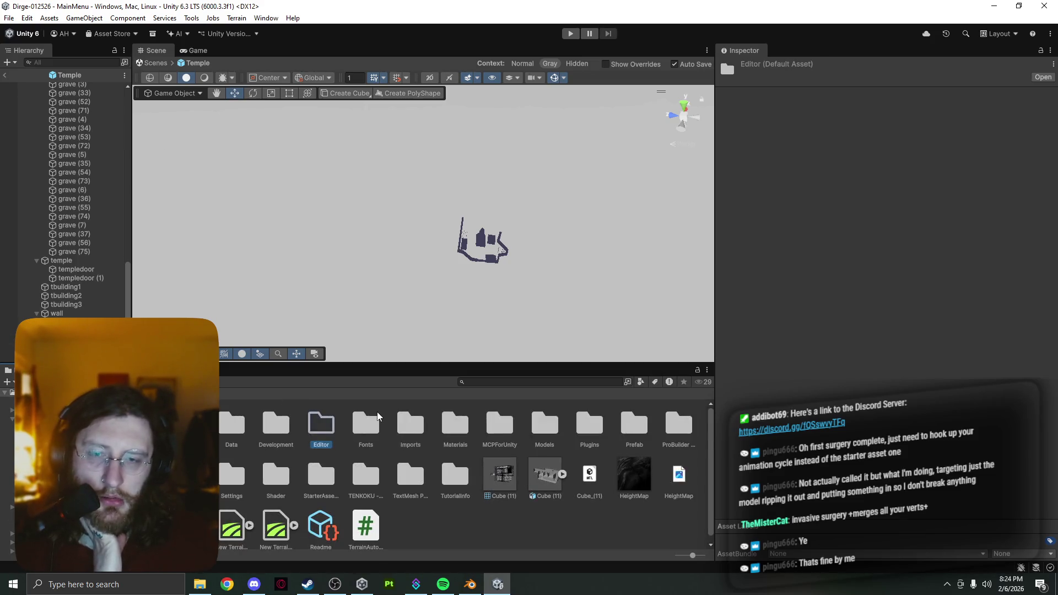
{"action": "left_click", "coordinate": [420, 429]}
{"action": "double_click", "coordinate": [419, 428]}
{"action": "left_click", "coordinate": [419, 429]}
{"action": "double_click", "coordinate": [419, 429]}
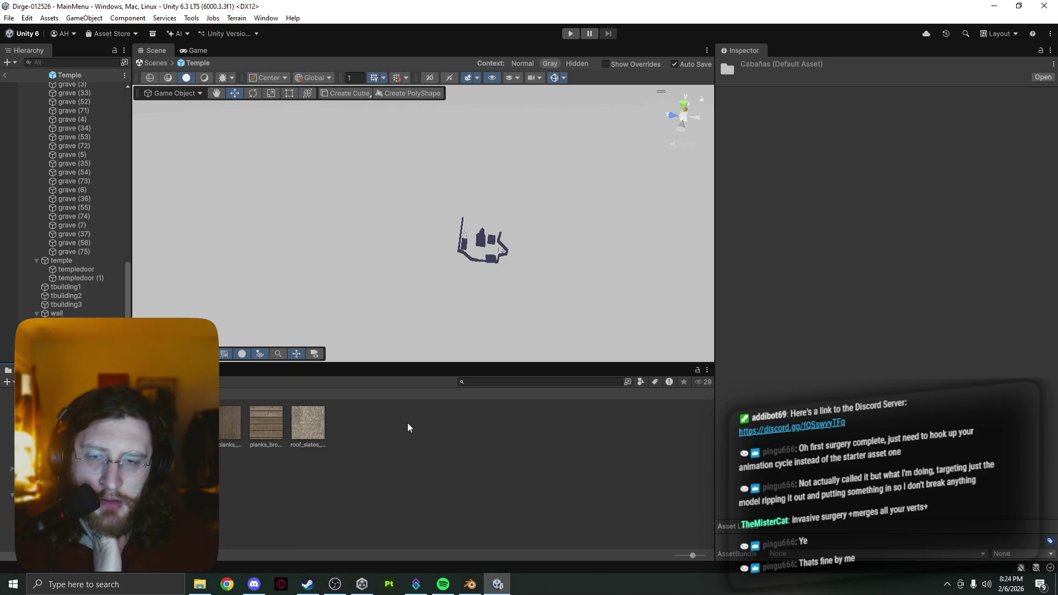
{"action": "key", "text": "BackSpace"}
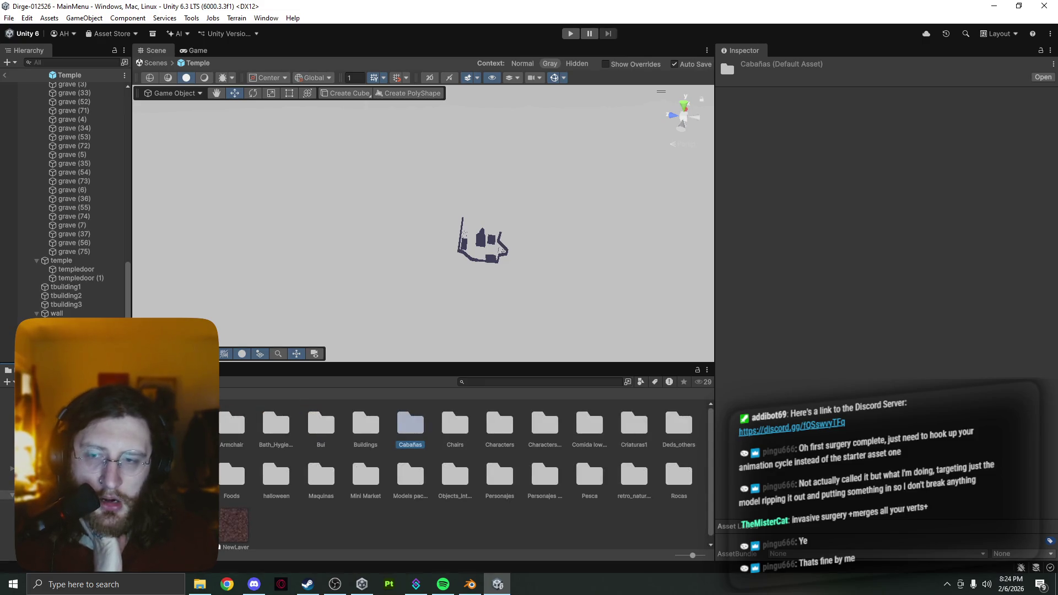
{"action": "scroll", "coordinate": [259, 479], "scroll_direction": "down", "scroll_amount": 1}
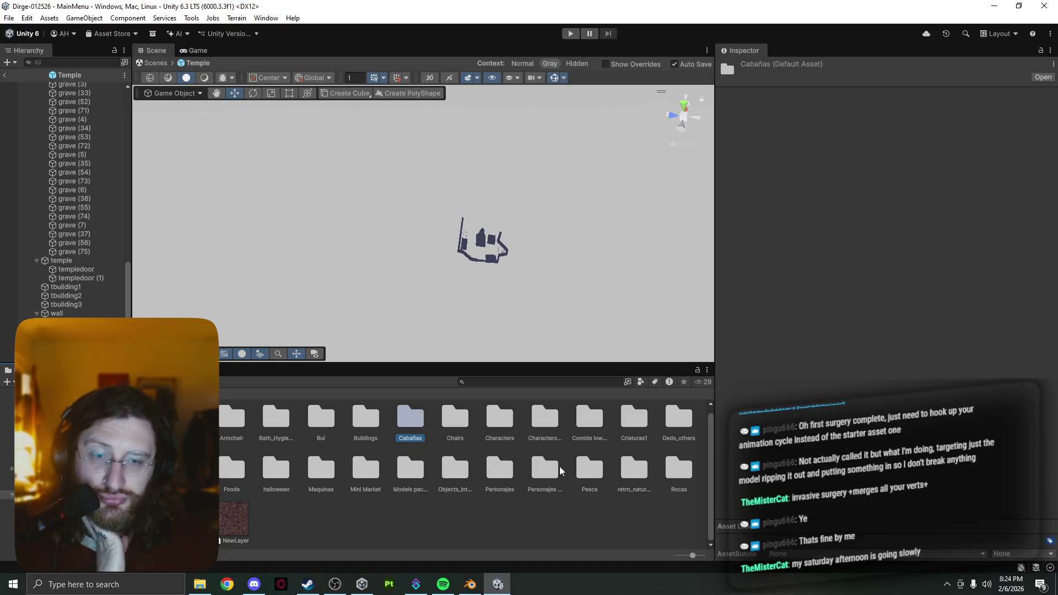
- Open the temple mesh's ProBuilder OBJ export options and cancel the Export to Obj save dialog
{"action": "left_click", "coordinate": [488, 263]}
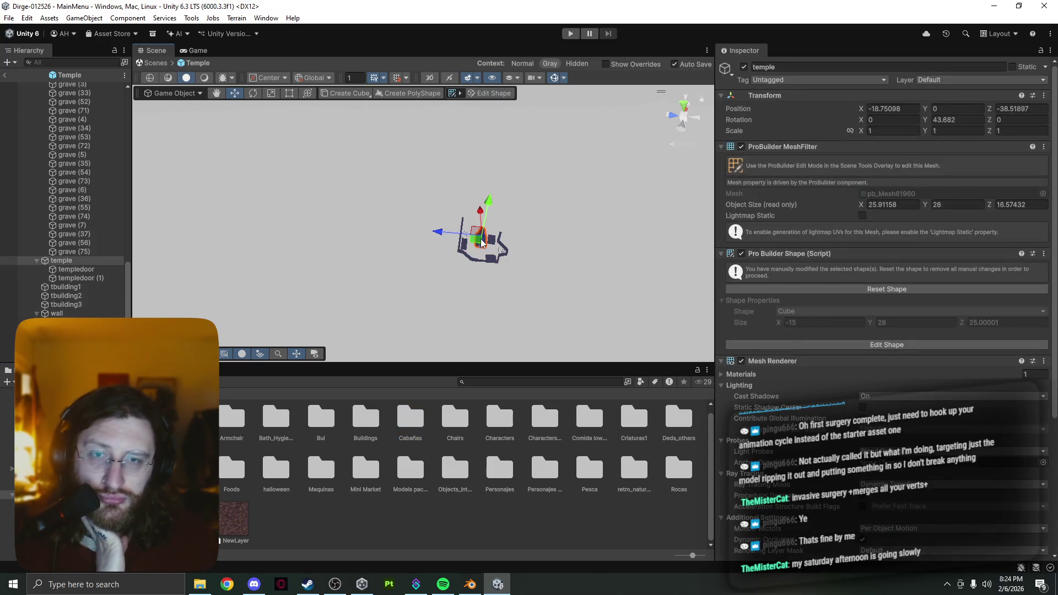
{"action": "right_click", "coordinate": [481, 242]}
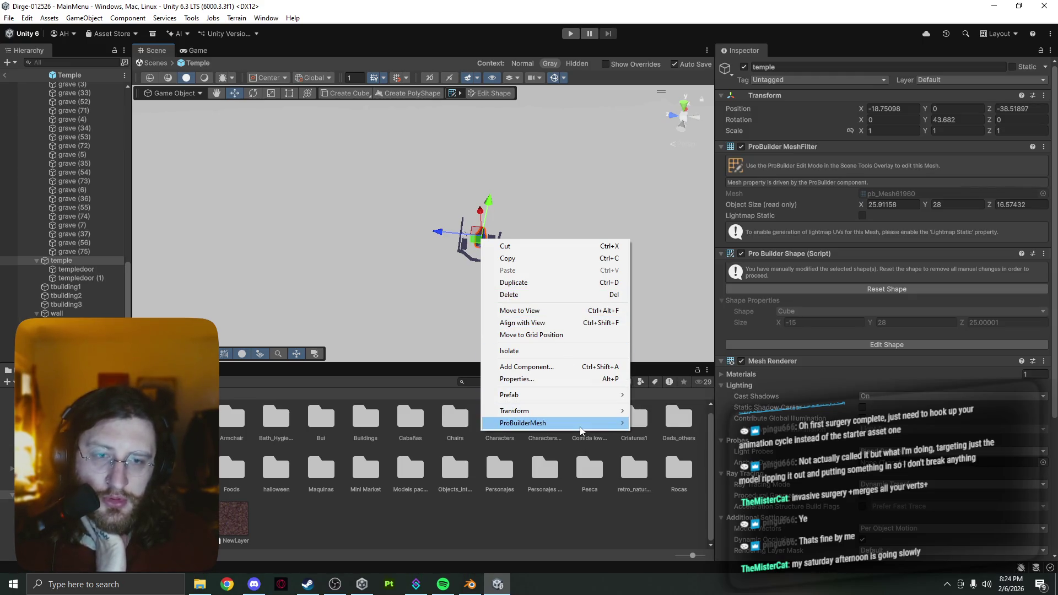
{"action": "mouse_move", "coordinate": [580, 430]}
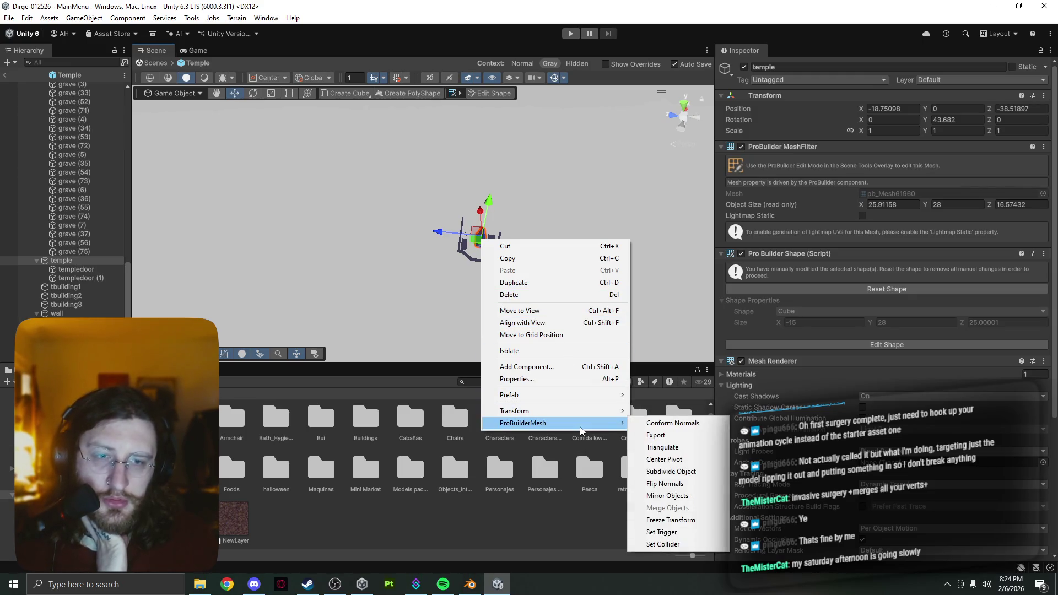
{"action": "left_click", "coordinate": [686, 438]}
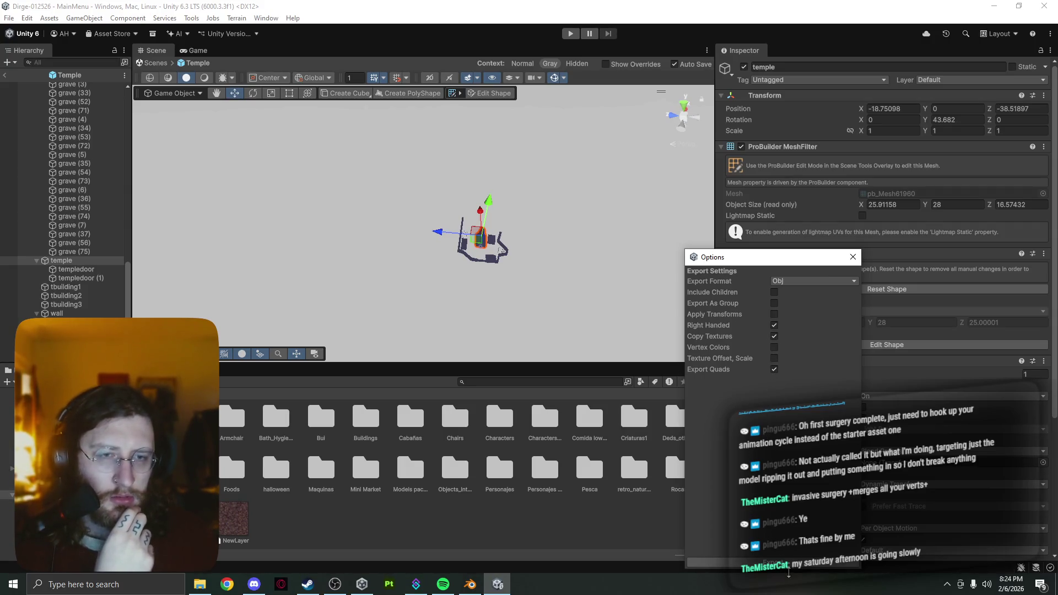
{"action": "left_click", "coordinate": [788, 562]}
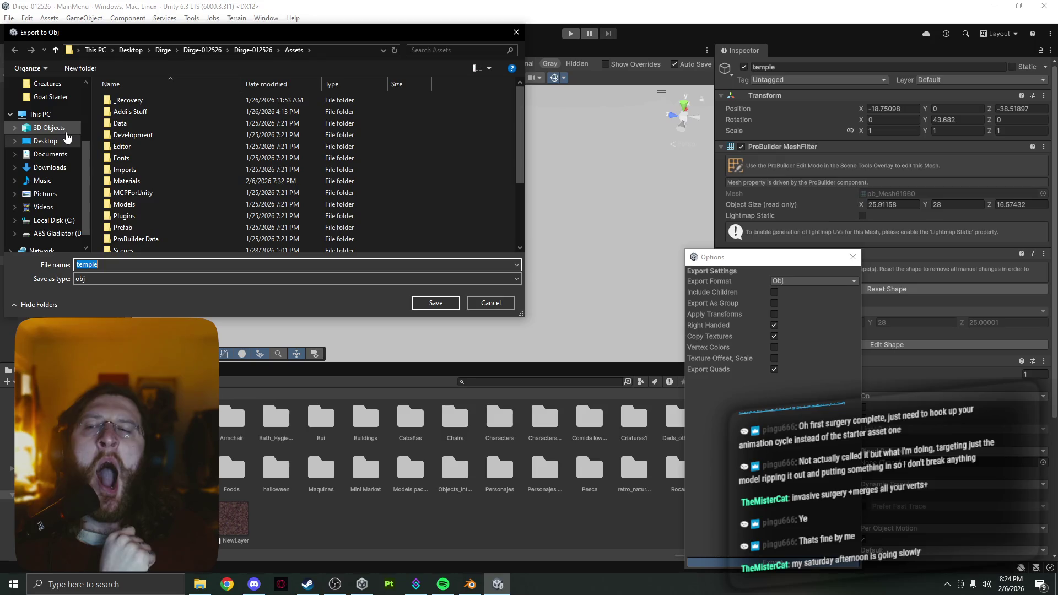
{"action": "left_click", "coordinate": [493, 304]}
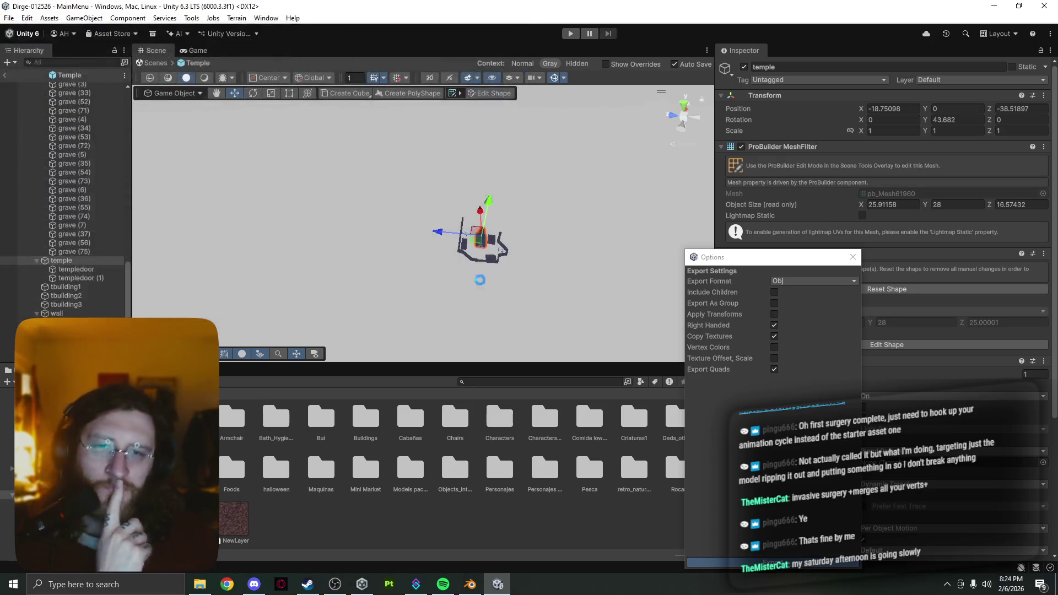
- Select the temple yard meshes: GameWorld, PolyShape (1), tbuilding1–3 and temple
{"action": "left_click", "coordinate": [463, 251]}
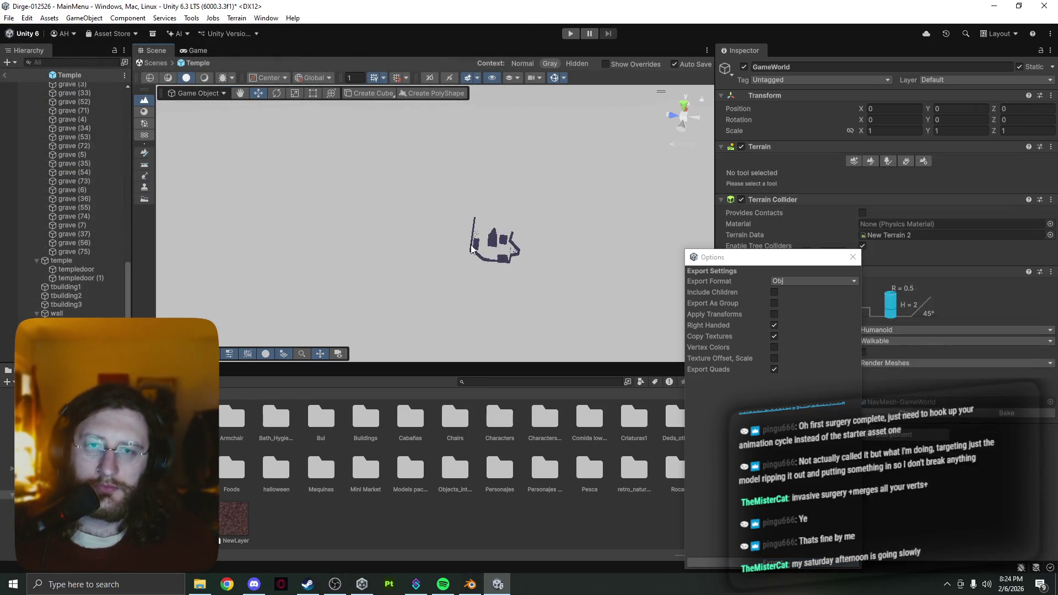
{"action": "left_click", "coordinate": [471, 248]}
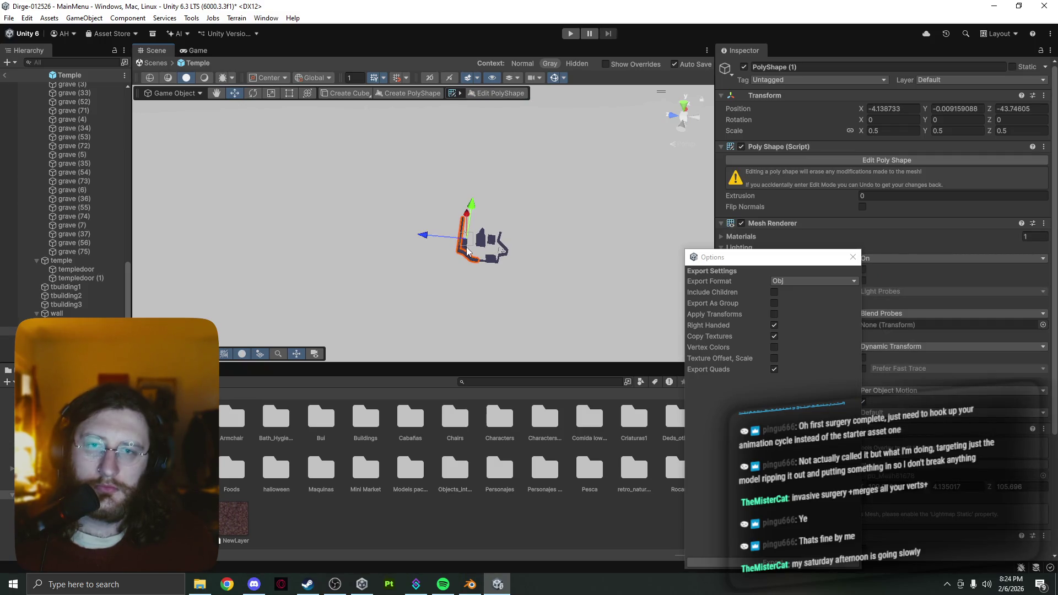
{"action": "left_click", "coordinate": [486, 244], "text": "shift"}
{"action": "left_click", "coordinate": [492, 240], "text": "shift"}
{"action": "left_click", "coordinate": [492, 261], "text": "shift"}
{"action": "left_click", "coordinate": [485, 264], "text": "shift"}
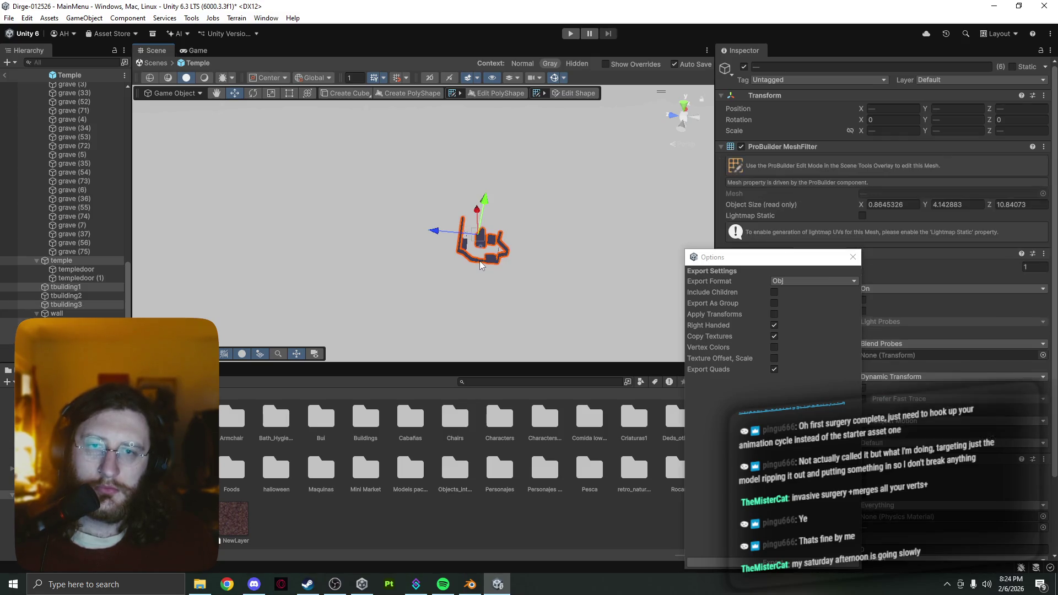
{"action": "left_click", "coordinate": [466, 246], "text": "shift"}
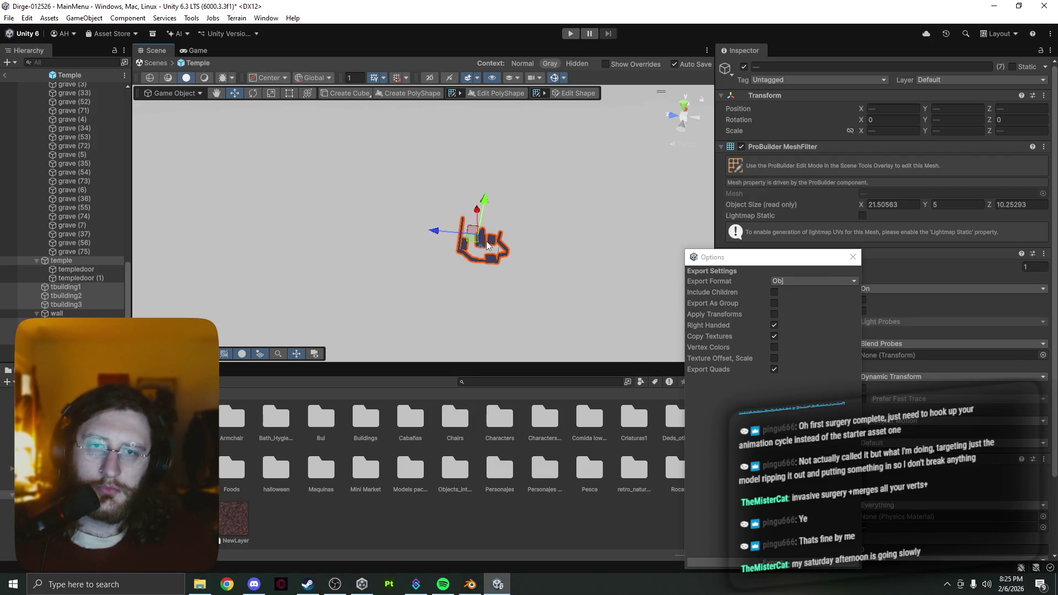
- Reopen ProBuilder export options for the selected meshes and tick Export As Group
{"action": "right_click", "coordinate": [487, 245]}
{"action": "mouse_move", "coordinate": [569, 413]}
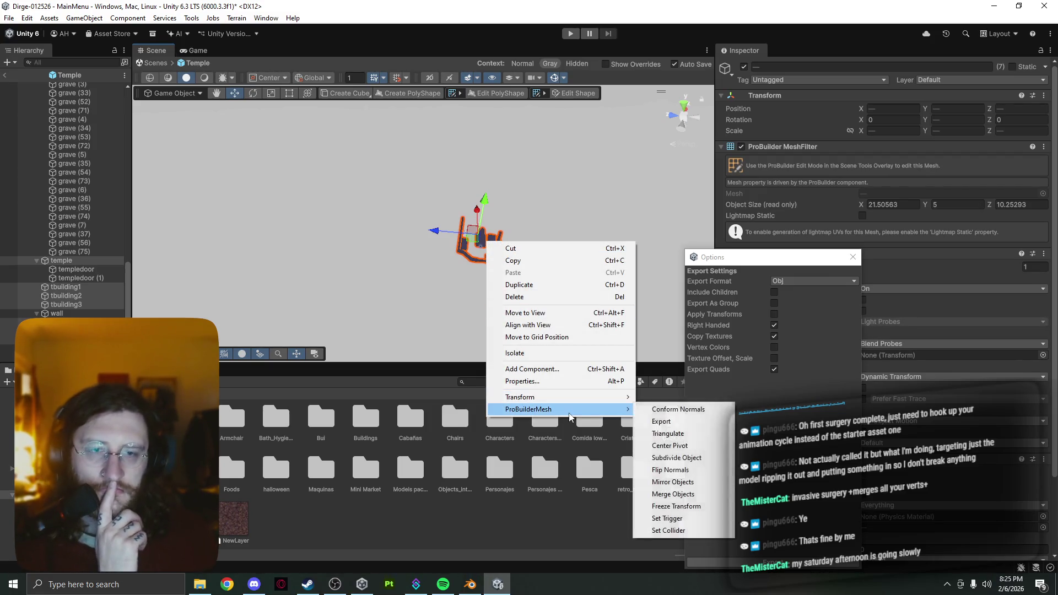
{"action": "left_click", "coordinate": [661, 421]}
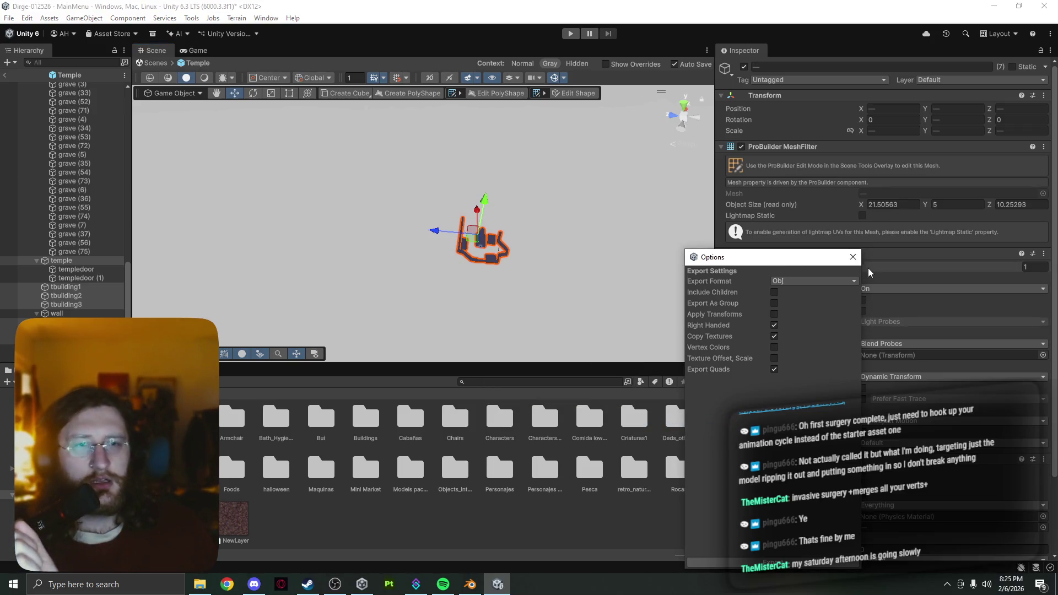
{"action": "left_click", "coordinate": [852, 257]}
{"action": "right_click", "coordinate": [487, 252]}
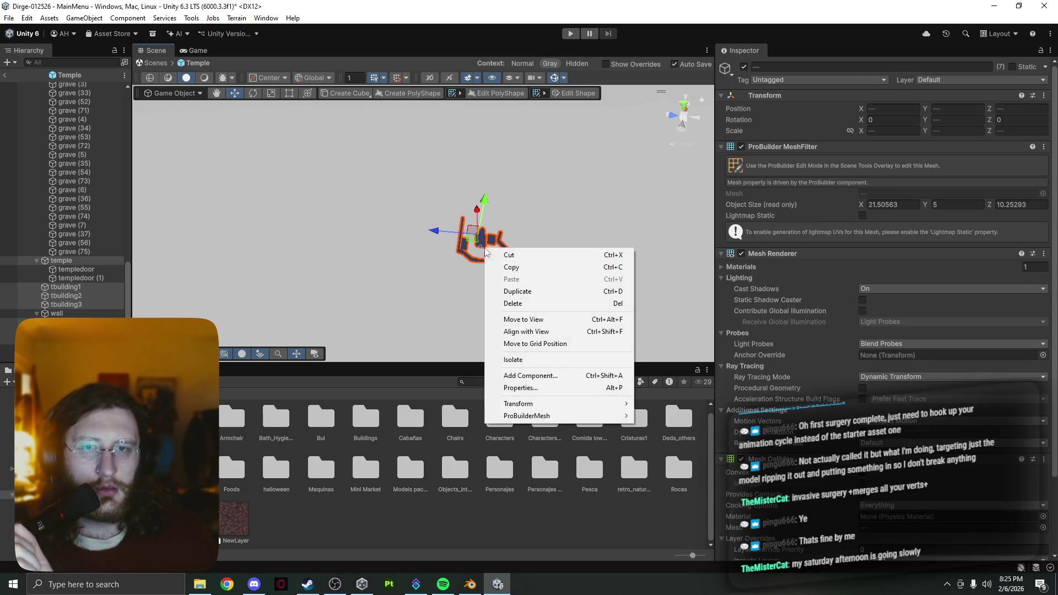
{"action": "mouse_move", "coordinate": [584, 416]}
{"action": "left_click", "coordinate": [670, 427]}
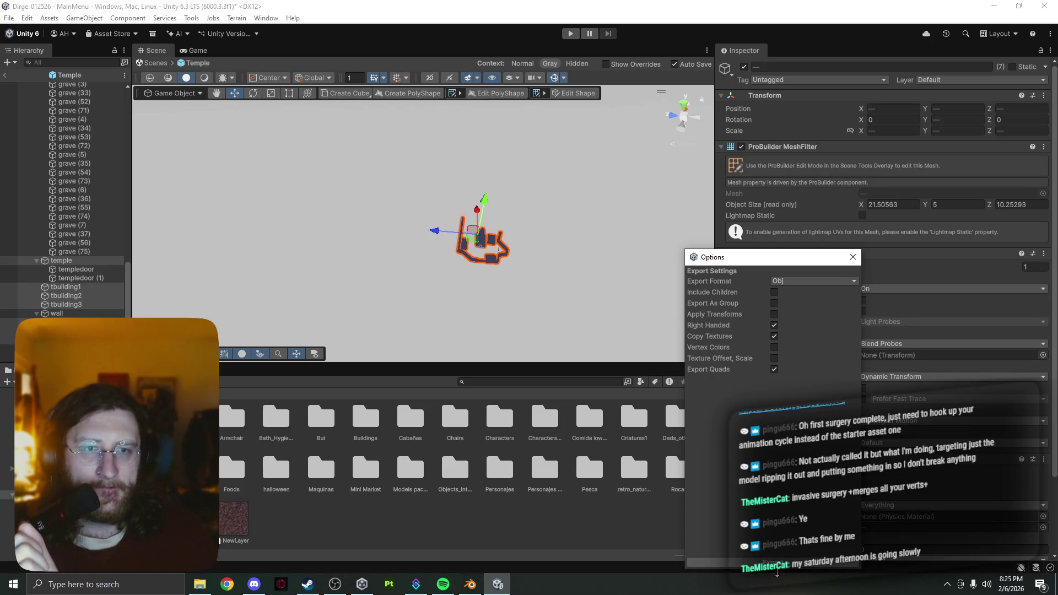
{"action": "left_click", "coordinate": [775, 304]}
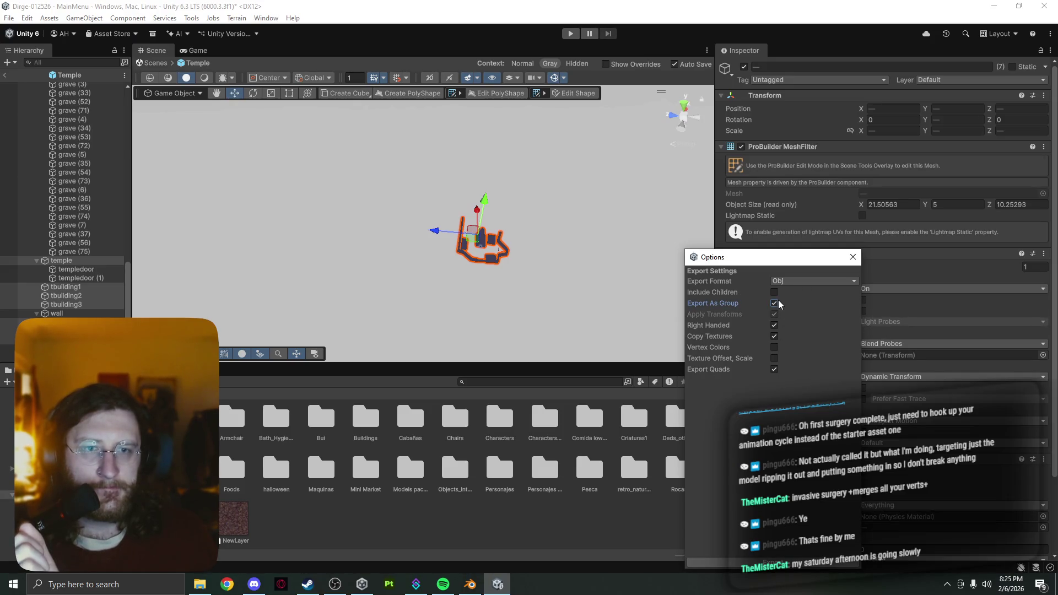
- Start the OBJ export and name the file 'temple yard'
{"action": "left_click", "coordinate": [771, 564]}
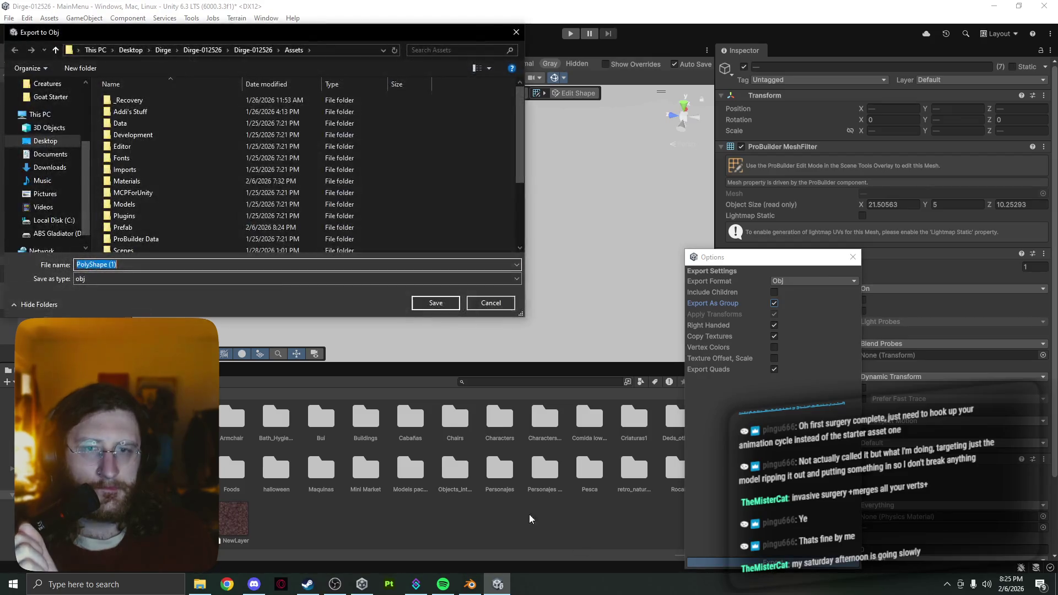
{"action": "left_click", "coordinate": [53, 132]}
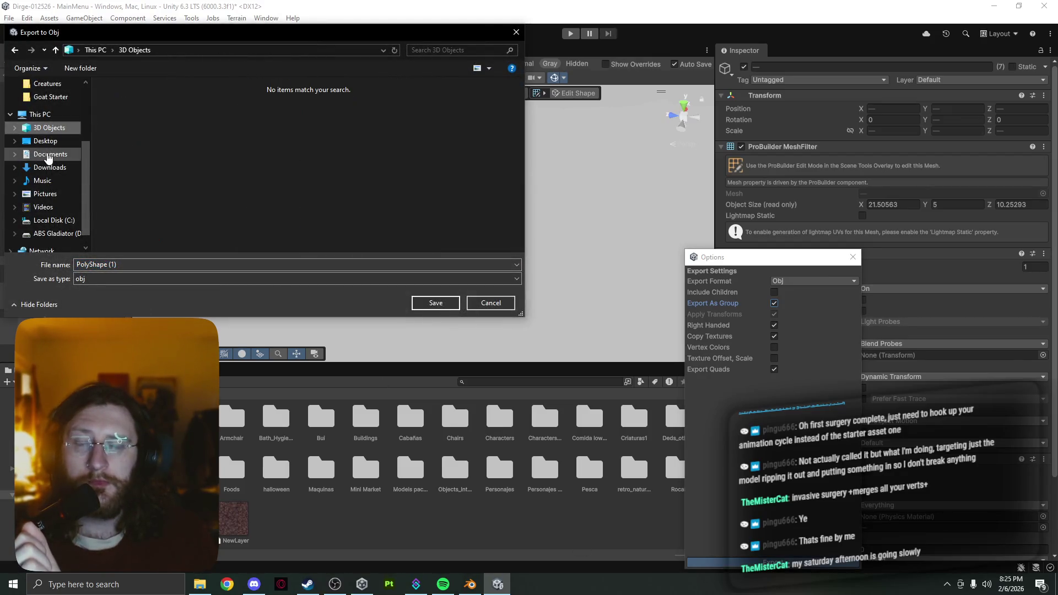
{"action": "double_click", "coordinate": [146, 267]}
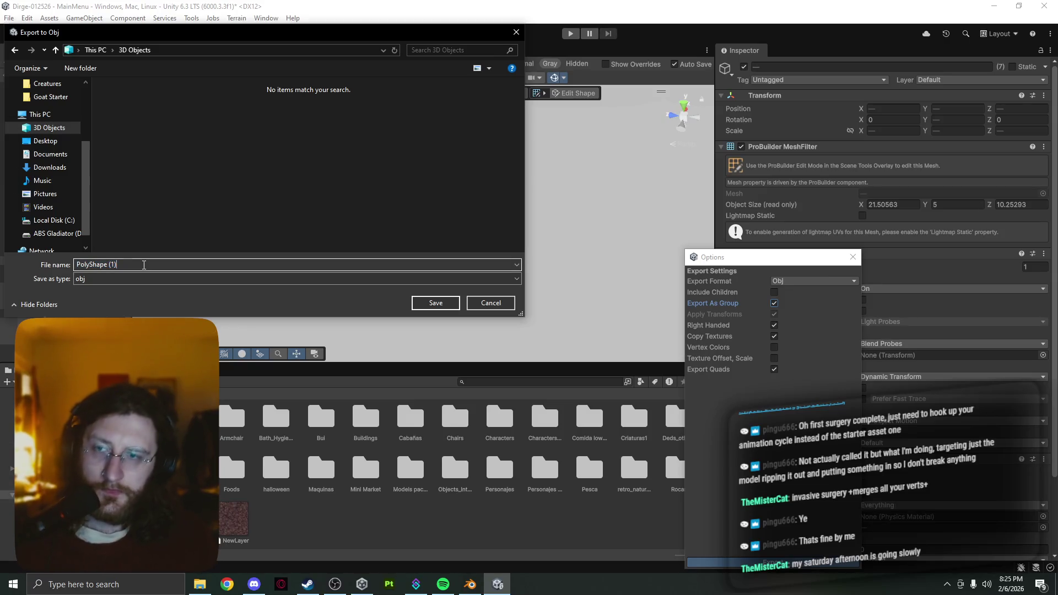
{"action": "key", "text": "ctrl+a"}
{"action": "type", "text": "temple yard"}
{"action": "key", "text": "Print"}
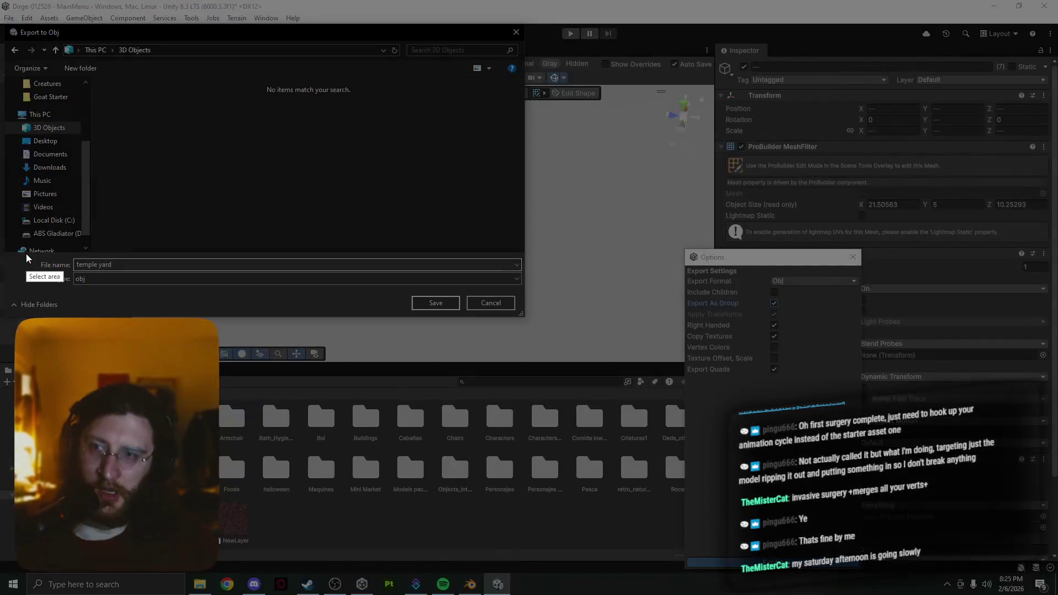
{"action": "key", "text": "Escape"}
- Save it in a new Desktop\Dirge\Assets\Temple Yard folder, close the options, and switch to Blender
{"action": "left_click", "coordinate": [45, 141]}
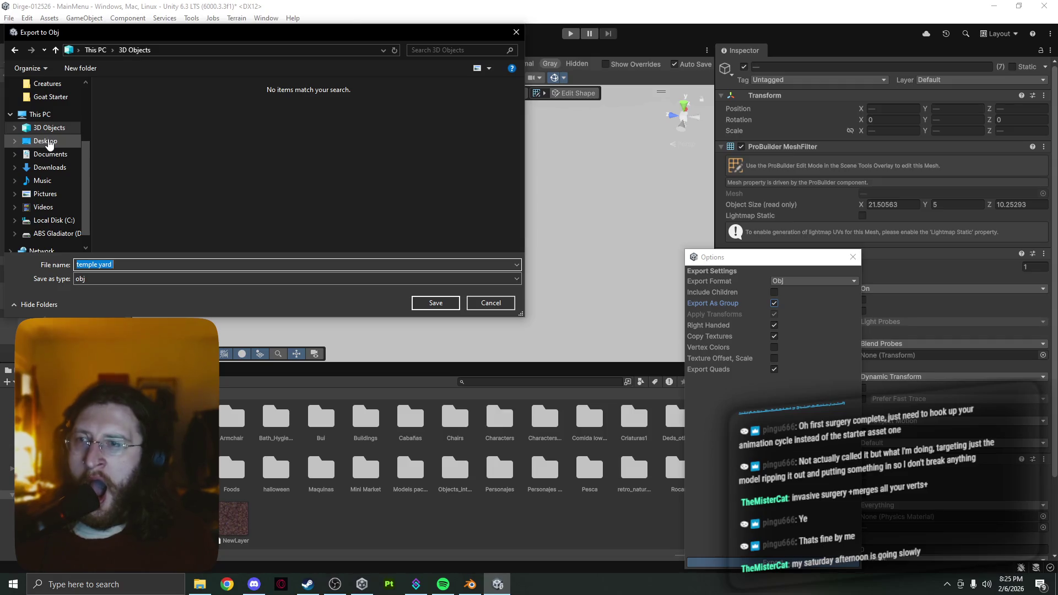
{"action": "double_click", "coordinate": [201, 146]}
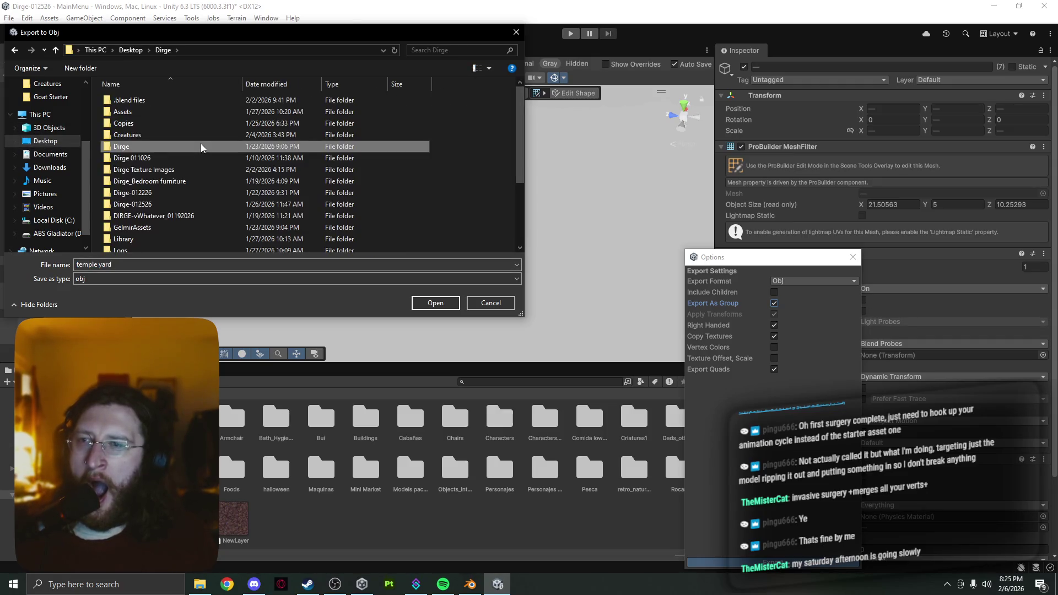
{"action": "double_click", "coordinate": [190, 113]}
{"action": "right_click", "coordinate": [193, 152]}
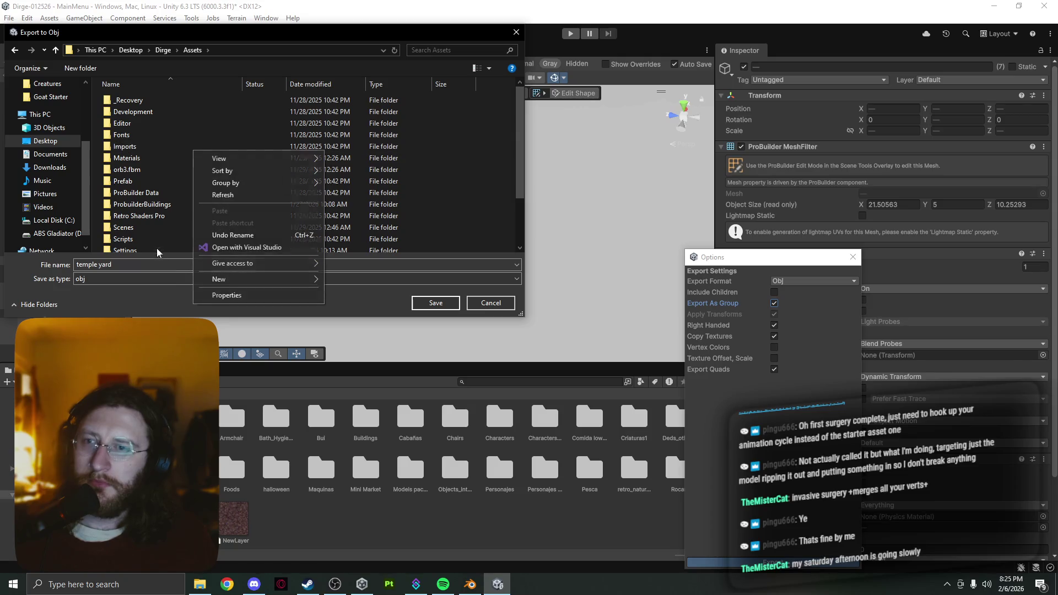
{"action": "mouse_move", "coordinate": [297, 280]}
{"action": "left_click", "coordinate": [364, 282]}
{"action": "type", "text": "Temple Yard"}
{"action": "key", "text": "Return"}
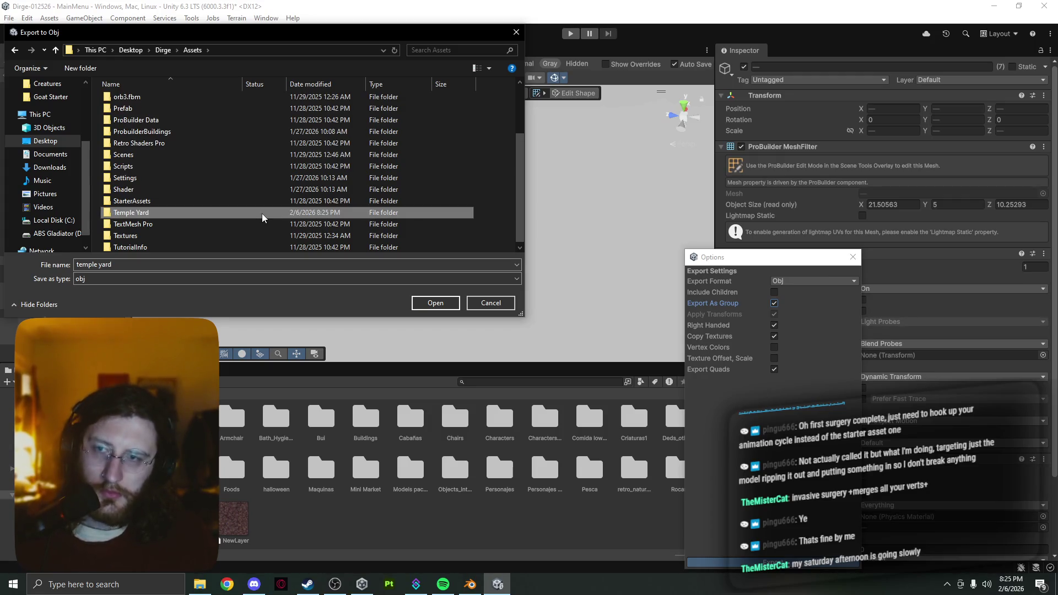
{"action": "key", "text": "Return"}
{"action": "left_click", "coordinate": [441, 306]}
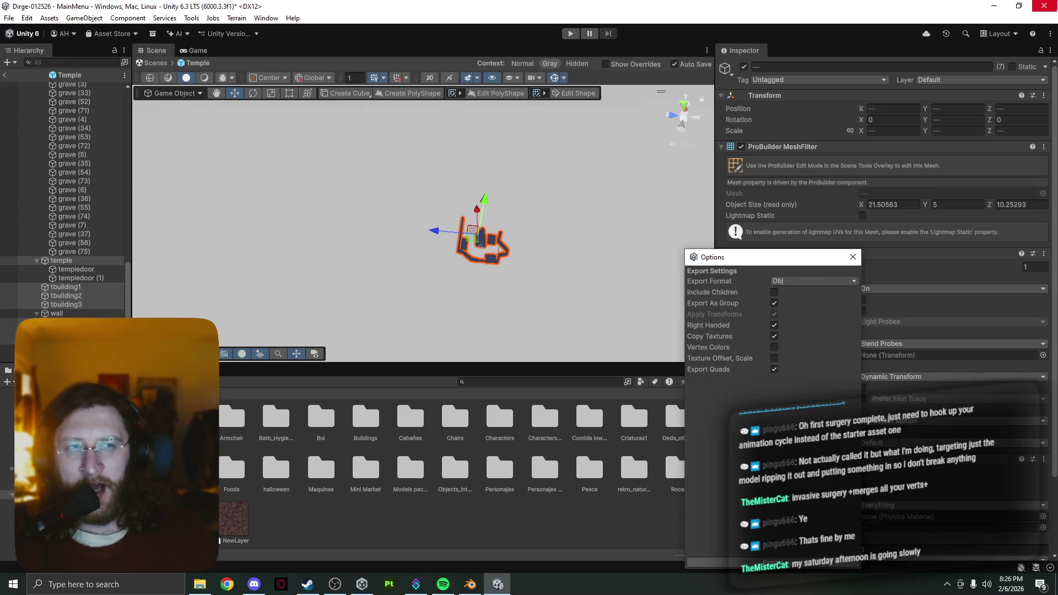
{"action": "left_click", "coordinate": [851, 257]}
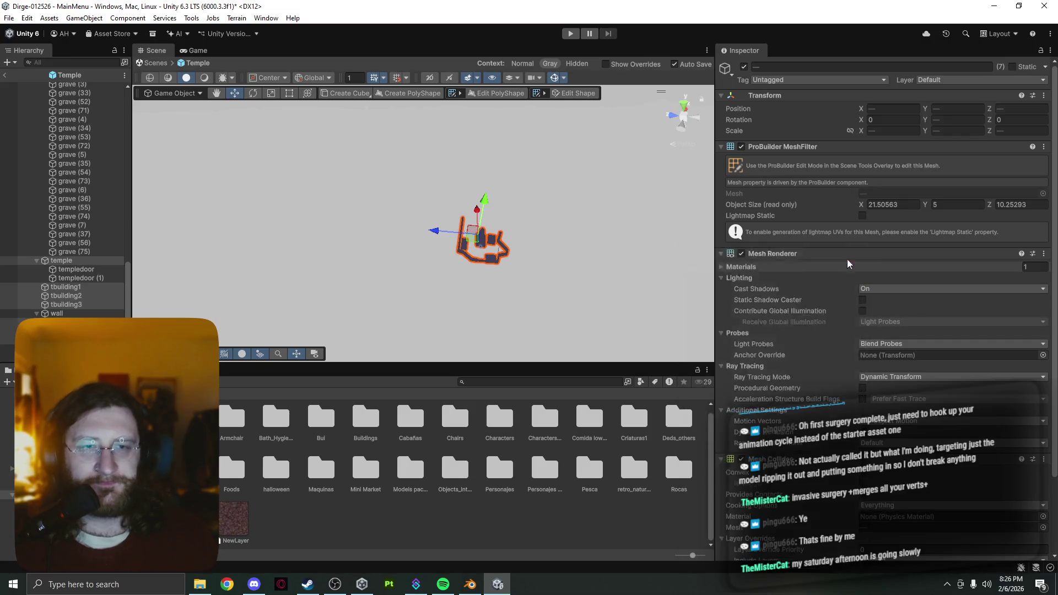
{"action": "left_click", "coordinate": [470, 584]}
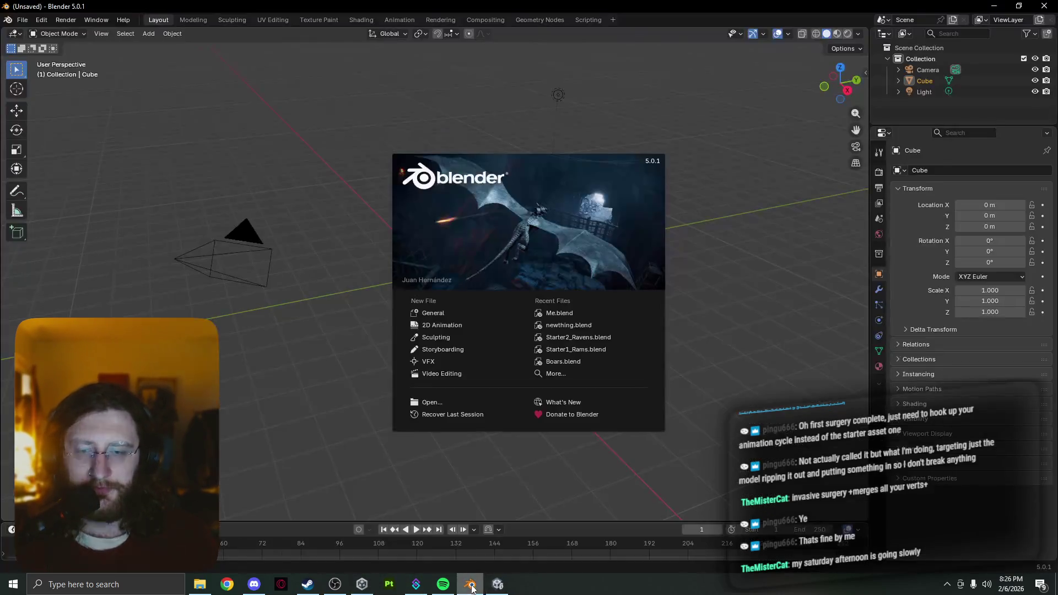
- Dismiss Blender's splash screen and open the FBX import browser
{"action": "left_click", "coordinate": [507, 309]}
{"action": "left_click", "coordinate": [329, 288]}
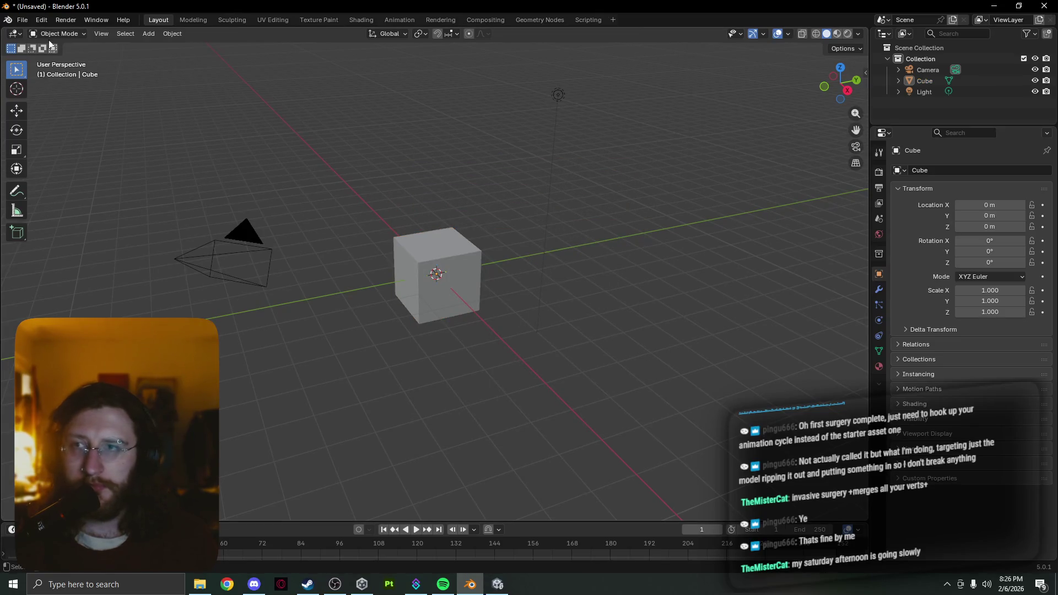
{"action": "left_click", "coordinate": [22, 20]}
{"action": "mouse_move", "coordinate": [77, 175]}
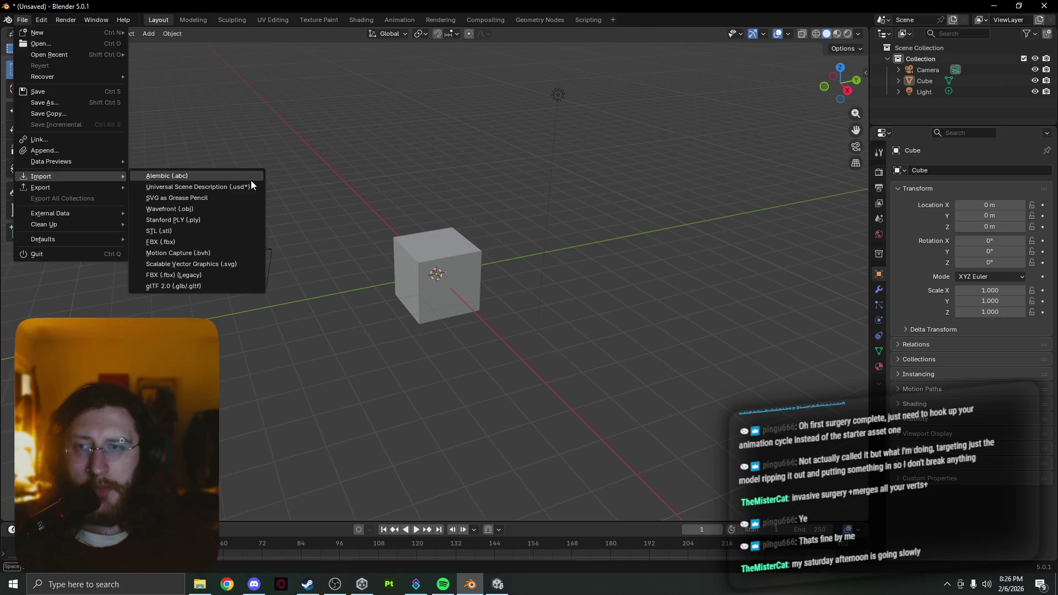
{"action": "left_click", "coordinate": [229, 244]}
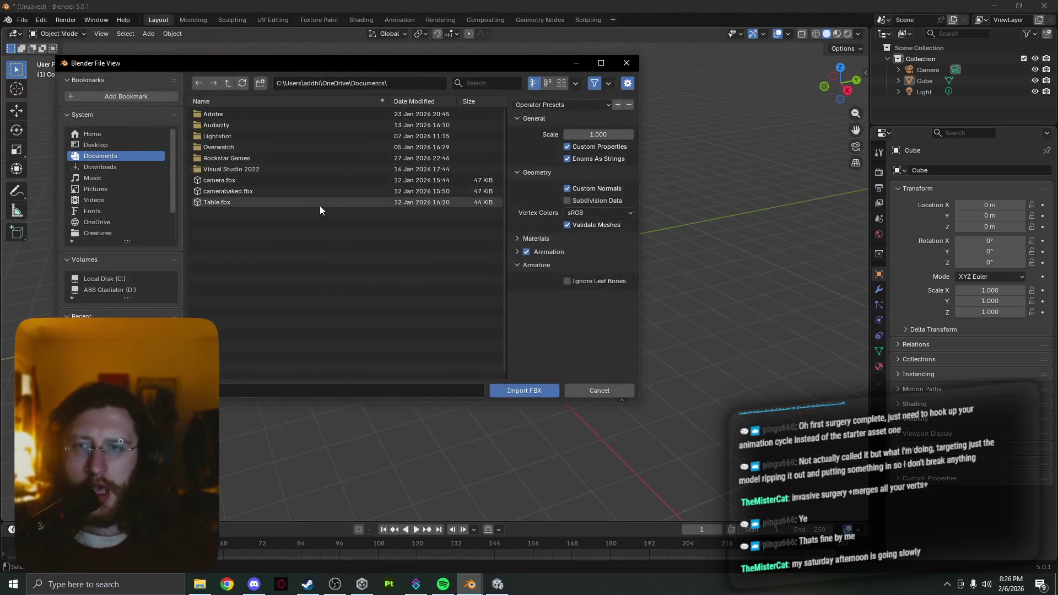
- Browse to Desktop\Dirge\Assets\Temple Yard, find it empty, and return to Unity's mesh actions menu
{"action": "left_click", "coordinate": [122, 146]}
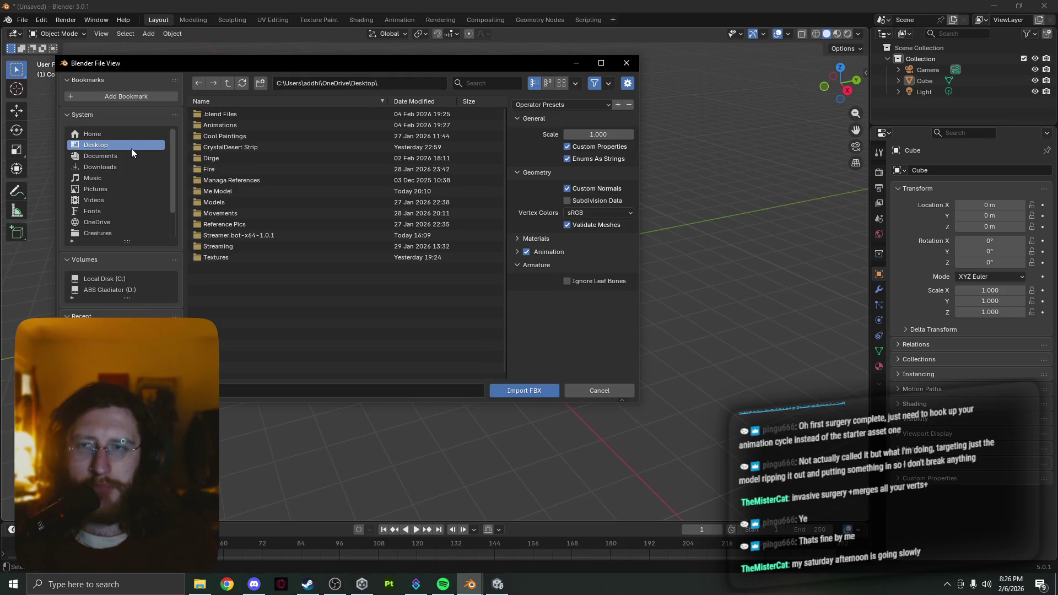
{"action": "left_click", "coordinate": [266, 157]}
{"action": "left_click", "coordinate": [268, 126]}
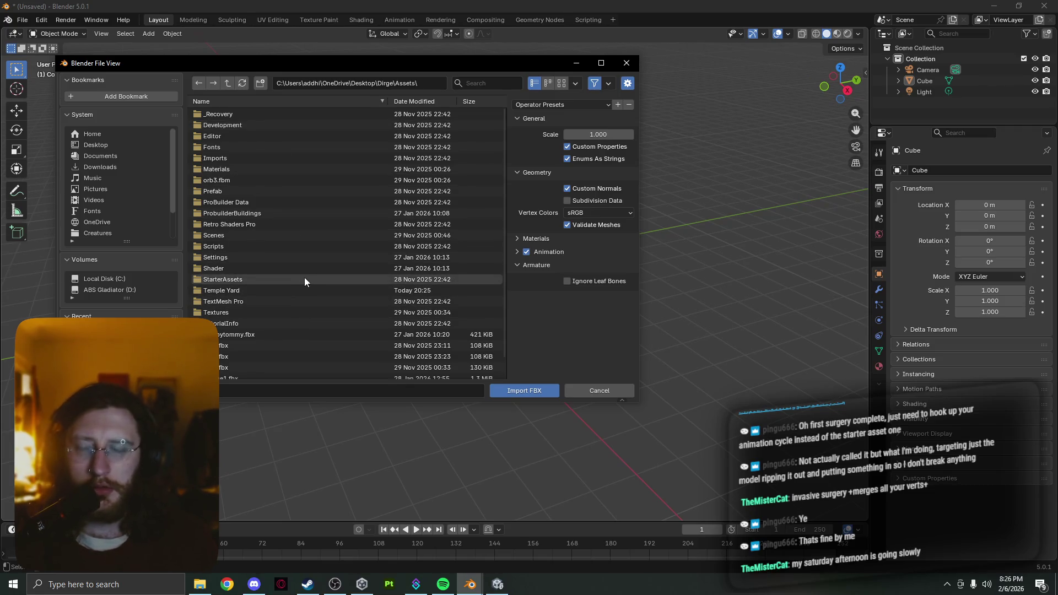
{"action": "left_click", "coordinate": [296, 290]}
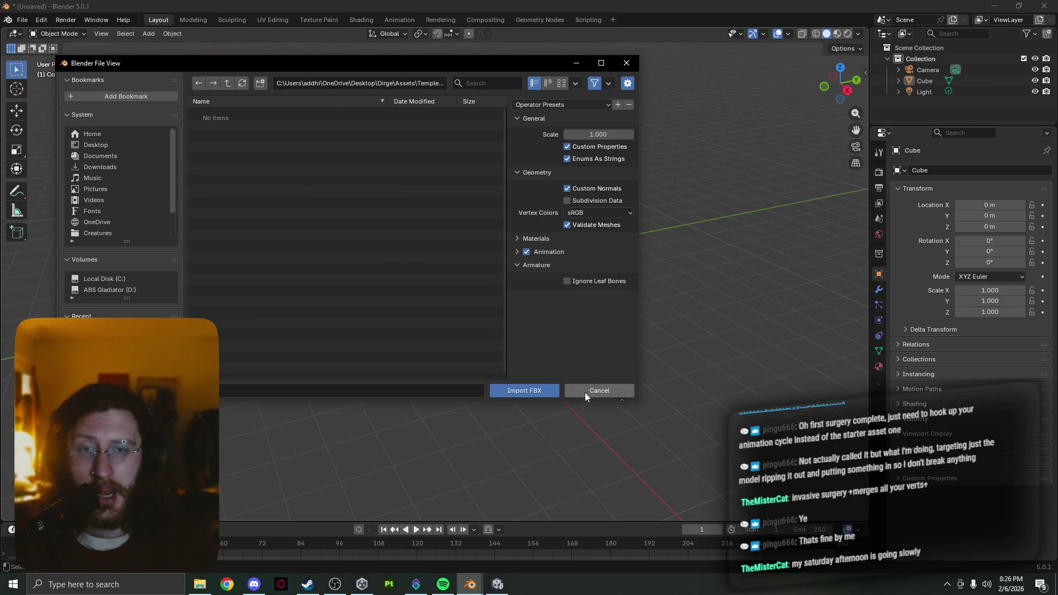
{"action": "left_click", "coordinate": [498, 586]}
{"action": "right_click", "coordinate": [486, 246]}
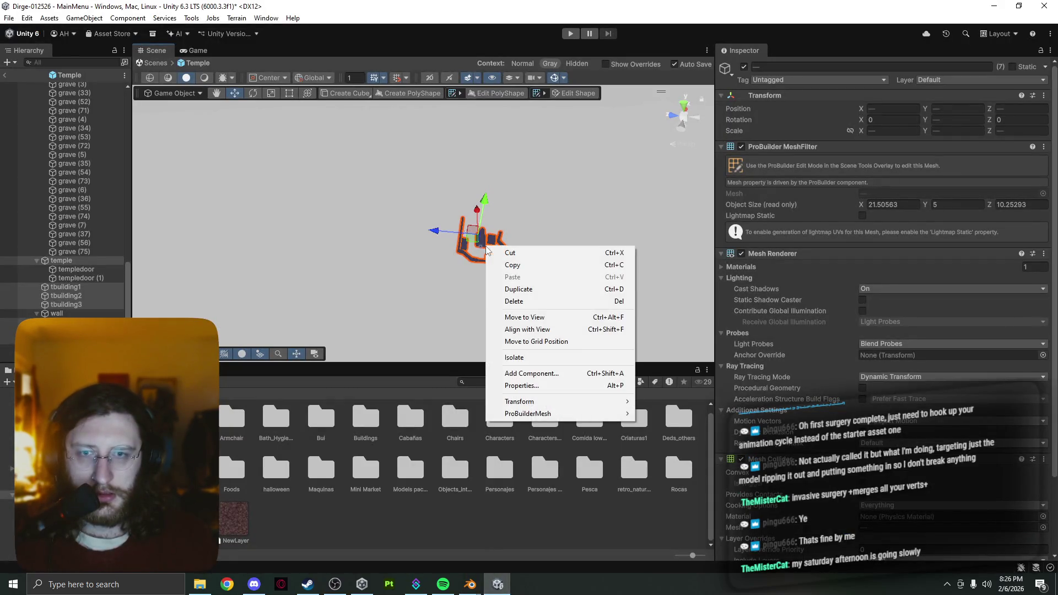
- Reopen the meshes' export options, keep Obj as the export format, and return to Blender
{"action": "mouse_move", "coordinate": [533, 417]}
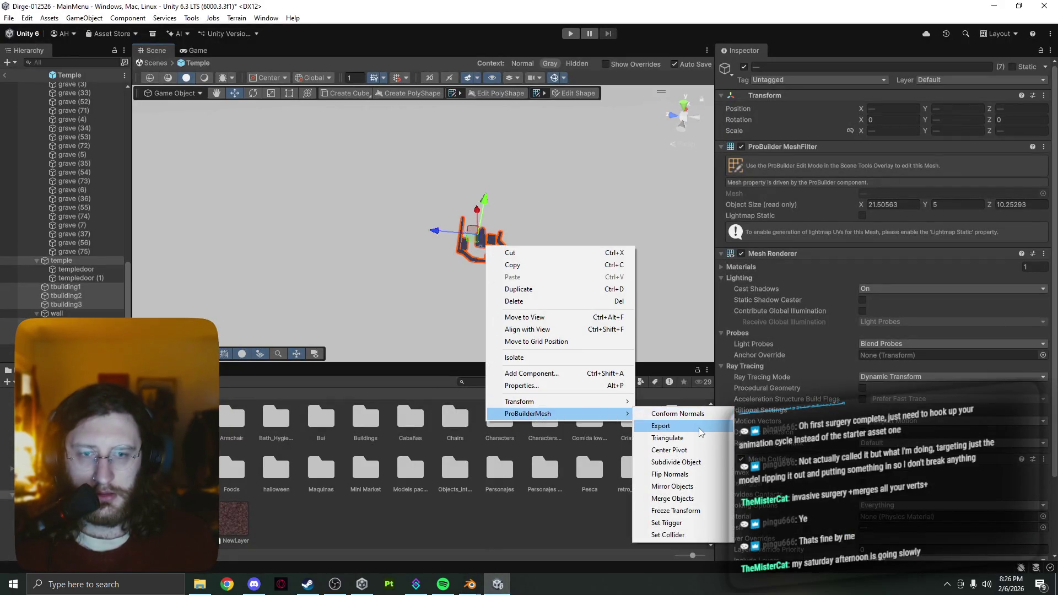
{"action": "left_click", "coordinate": [695, 425]}
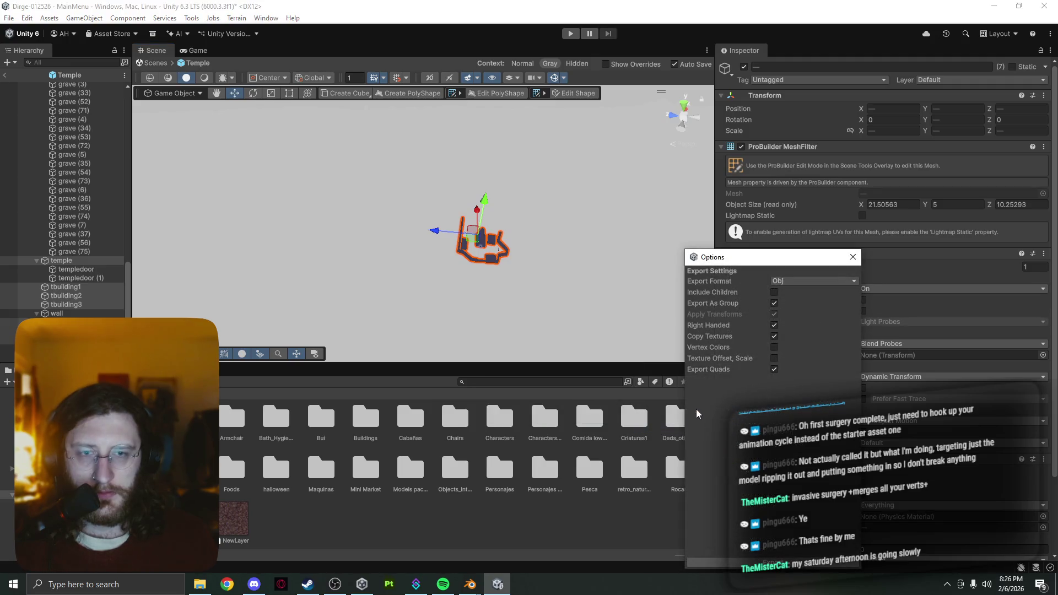
{"action": "left_click", "coordinate": [810, 281]}
{"action": "left_click", "coordinate": [803, 261]}
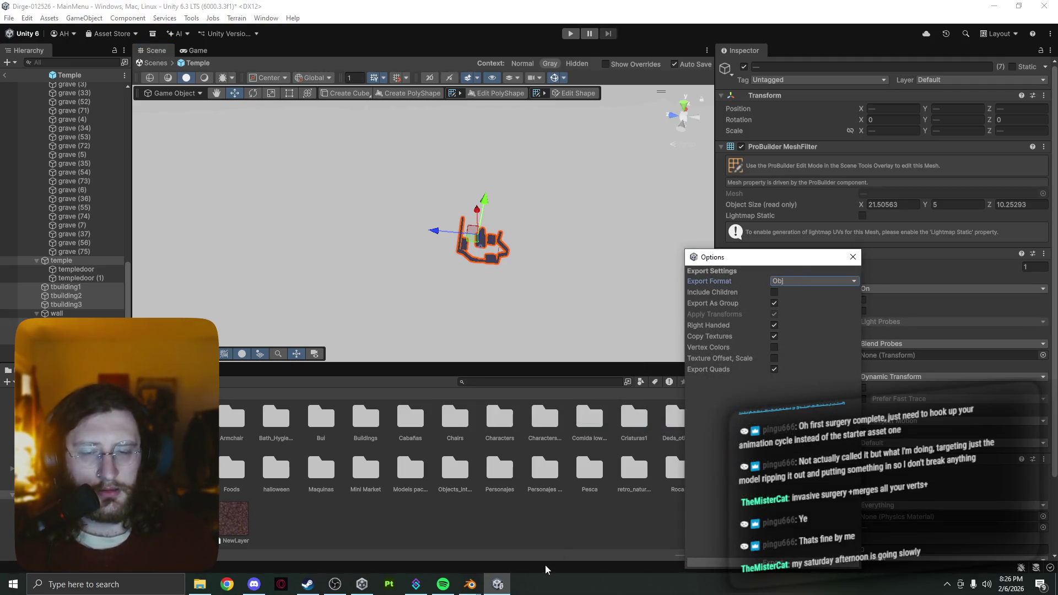
{"action": "mouse_move", "coordinate": [470, 584]}
{"action": "left_click", "coordinate": [554, 542]}
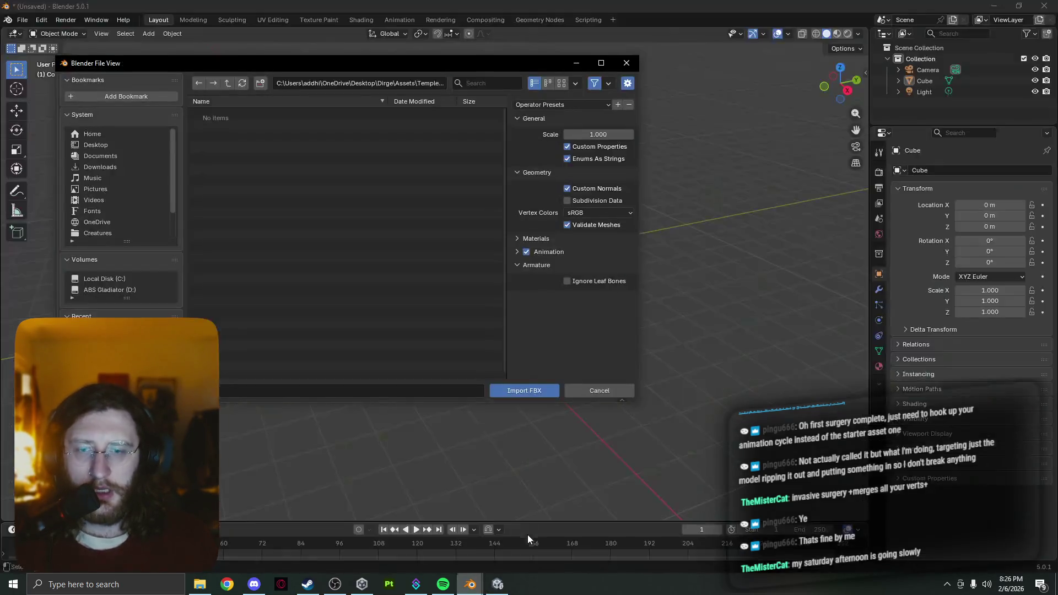
- Cancel the FBX browser and import temple yard.obj from Desktop\Dirge\Assets\Temple Yard as Wavefront OBJ
{"action": "left_click", "coordinate": [588, 387]}
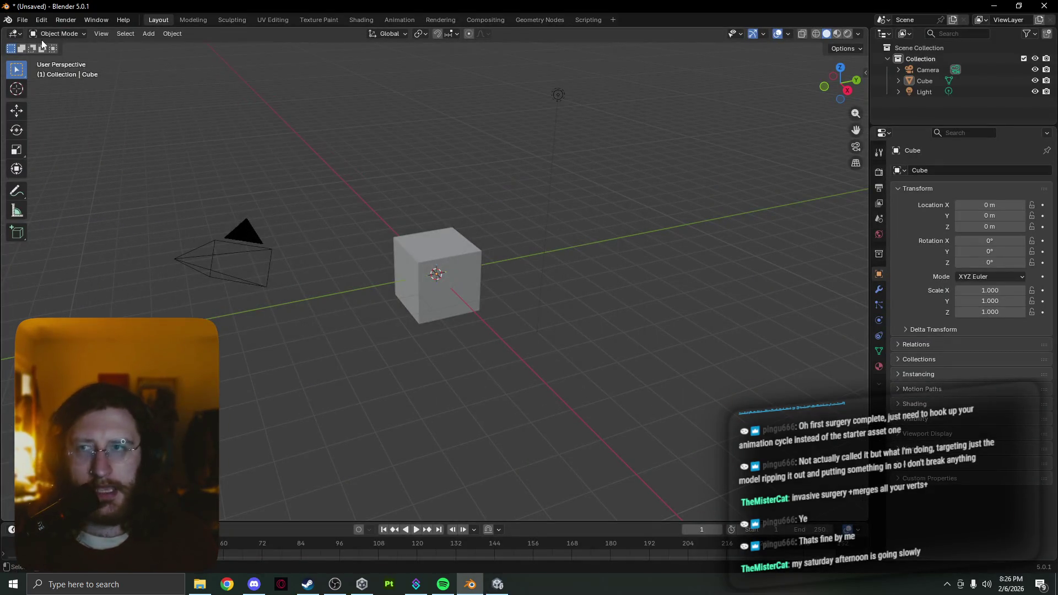
{"action": "left_click", "coordinate": [23, 20]}
{"action": "mouse_move", "coordinate": [81, 179]}
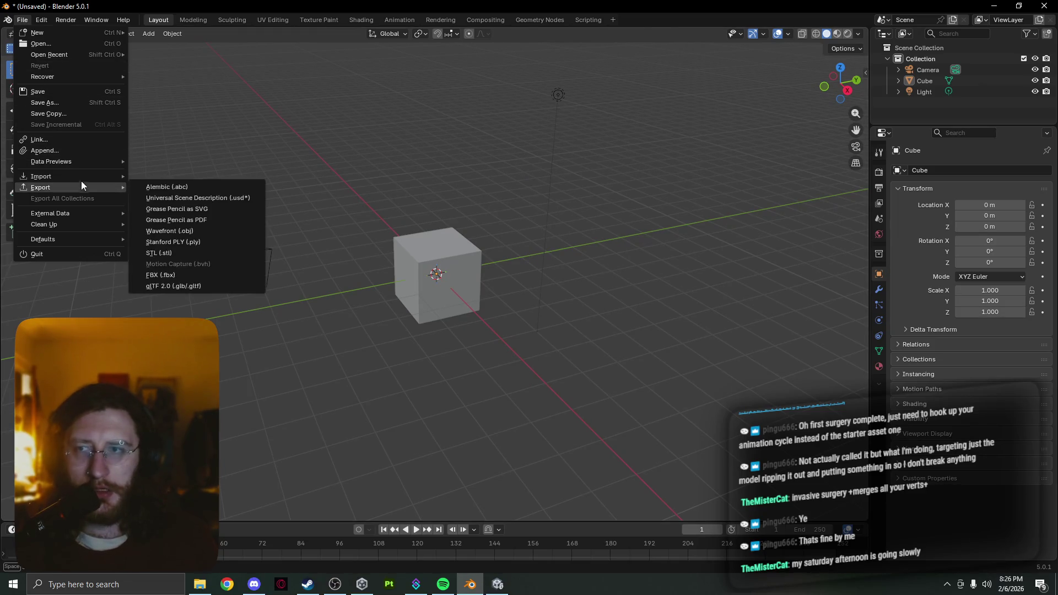
{"action": "left_click", "coordinate": [234, 208]}
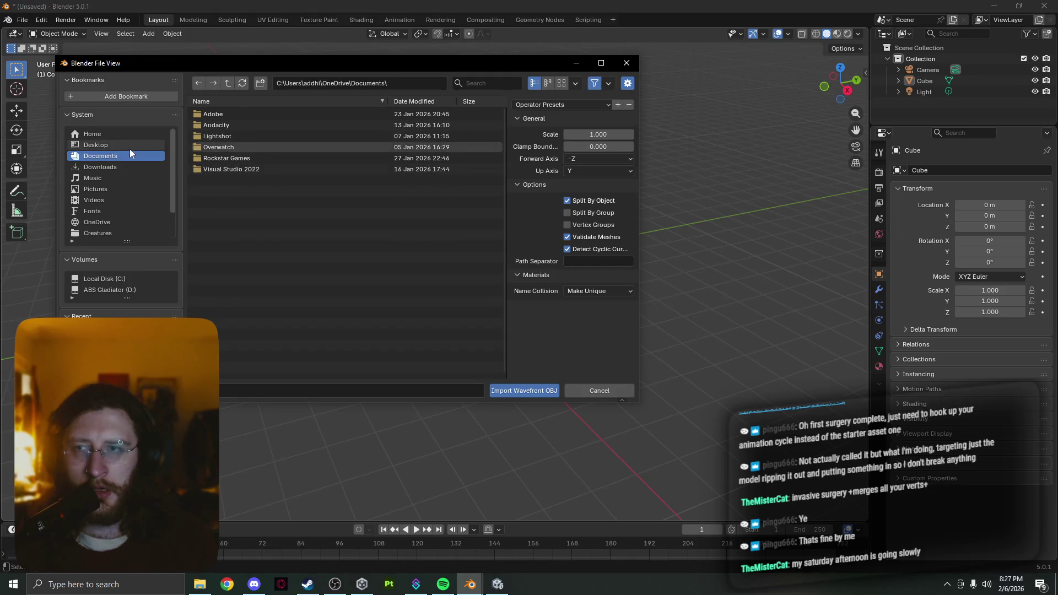
{"action": "left_click", "coordinate": [130, 146]}
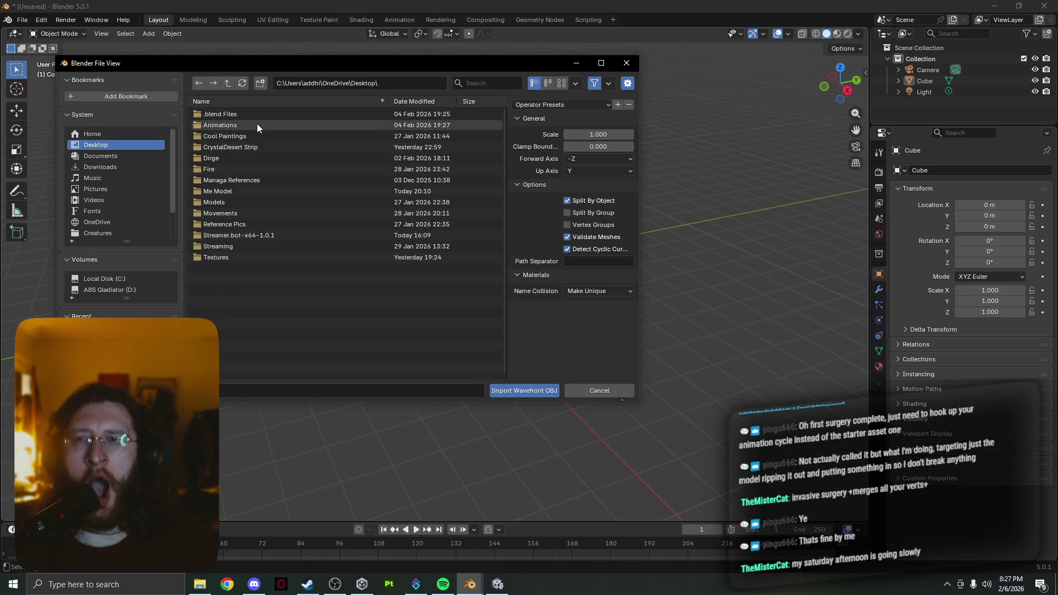
{"action": "left_click", "coordinate": [266, 158]}
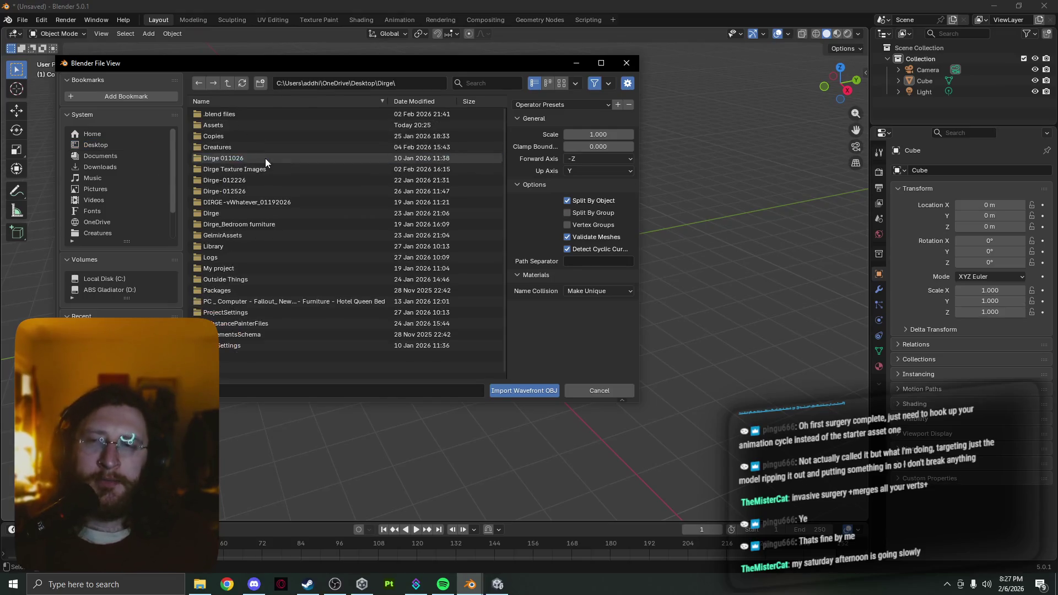
{"action": "left_click", "coordinate": [267, 124]}
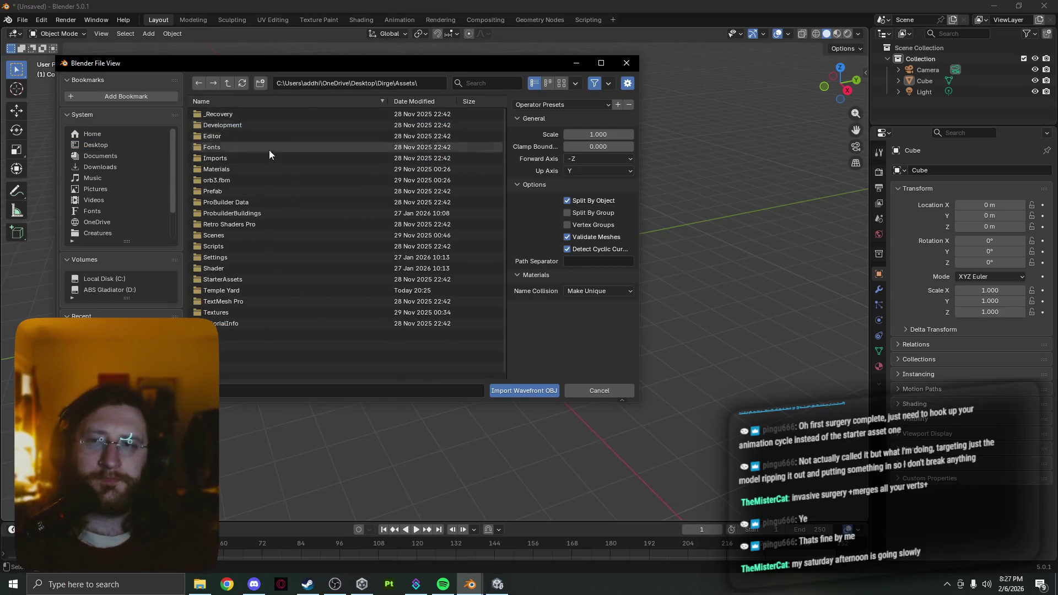
{"action": "left_click", "coordinate": [302, 291]}
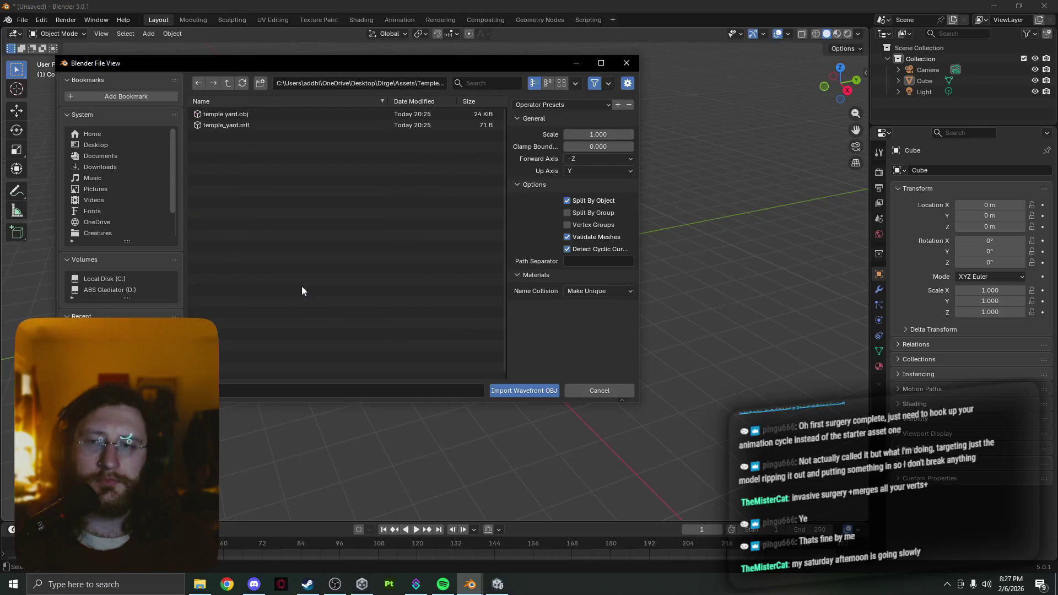
{"action": "left_click", "coordinate": [283, 117]}
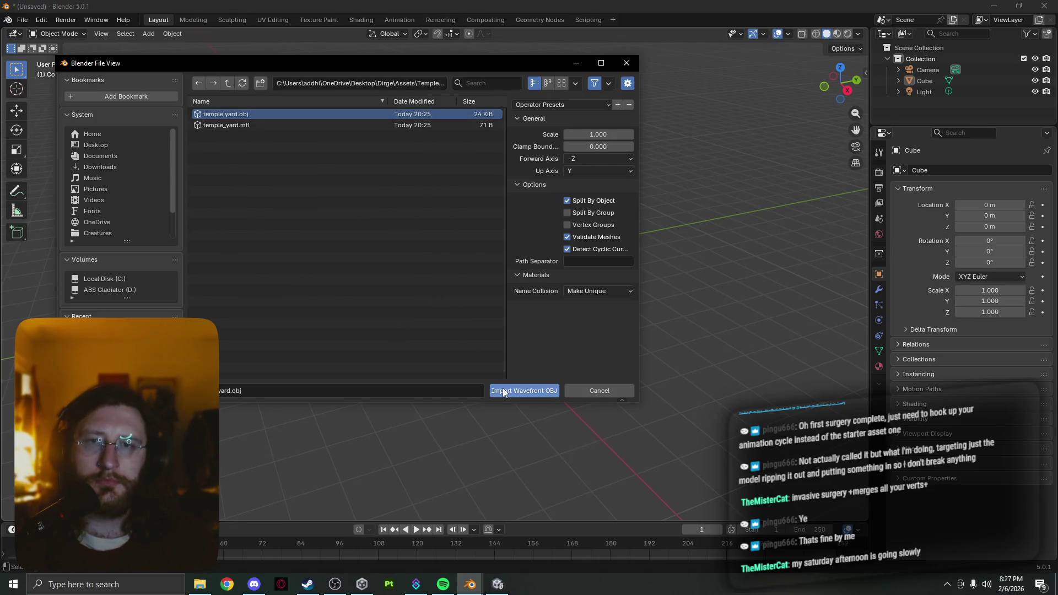
{"action": "left_click", "coordinate": [503, 389]}
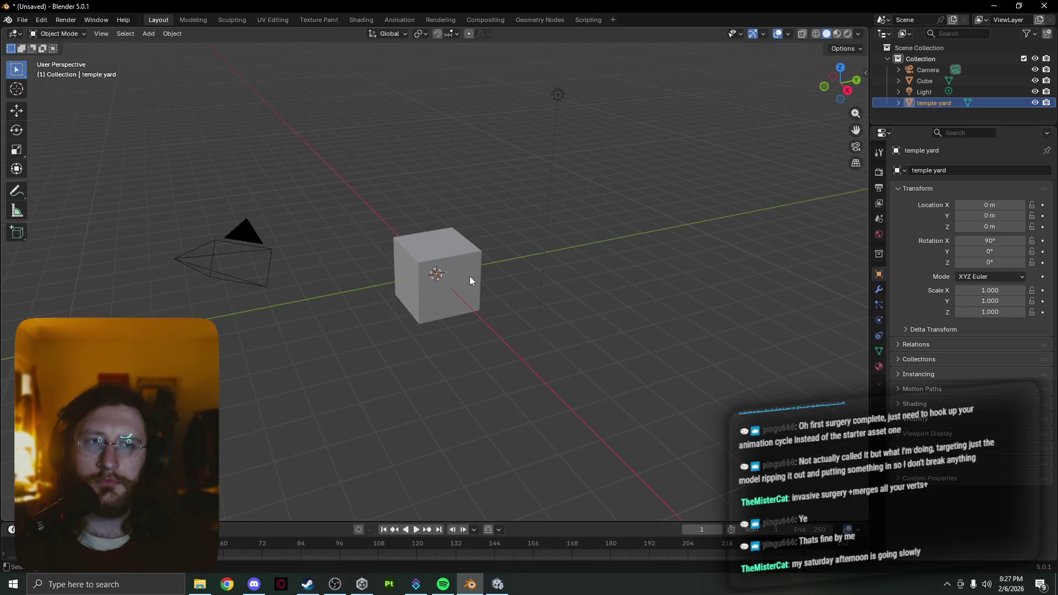
- Frame the imported temple yard in view, leaving it at the origin
{"action": "scroll", "coordinate": [468, 275], "scroll_direction": "down", "scroll_amount": 2}
{"action": "scroll", "coordinate": [468, 275], "scroll_direction": "up", "scroll_amount": 2}
{"action": "key", "text": "KP_Decimal"}
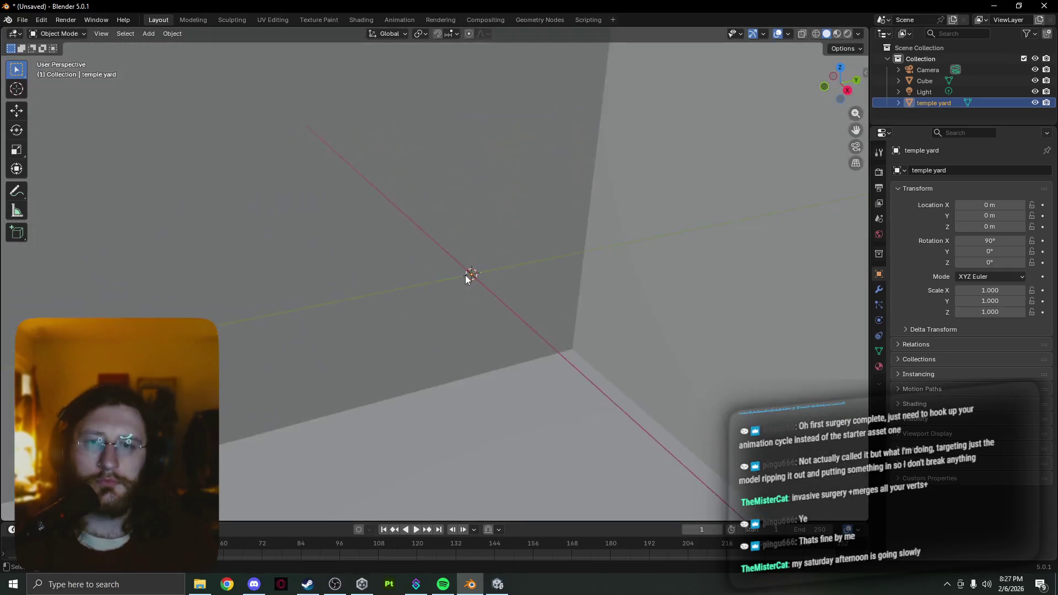
{"action": "scroll", "coordinate": [465, 275], "scroll_direction": "down", "scroll_amount": 8}
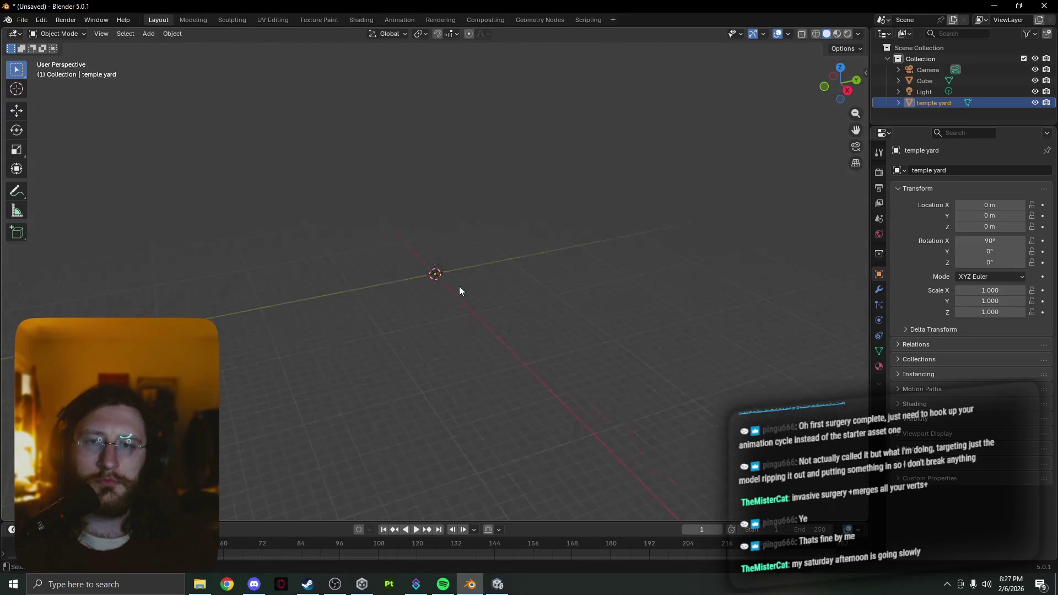
{"action": "scroll", "coordinate": [458, 287], "scroll_direction": "up", "scroll_amount": 2}
{"action": "key", "text": "g"}
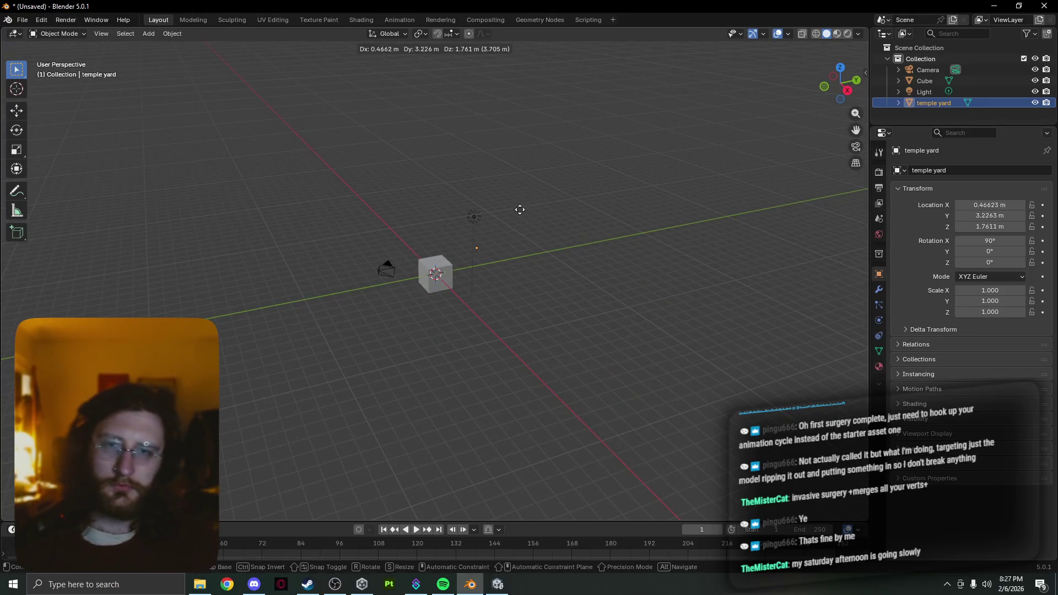
{"action": "key", "text": "Escape"}
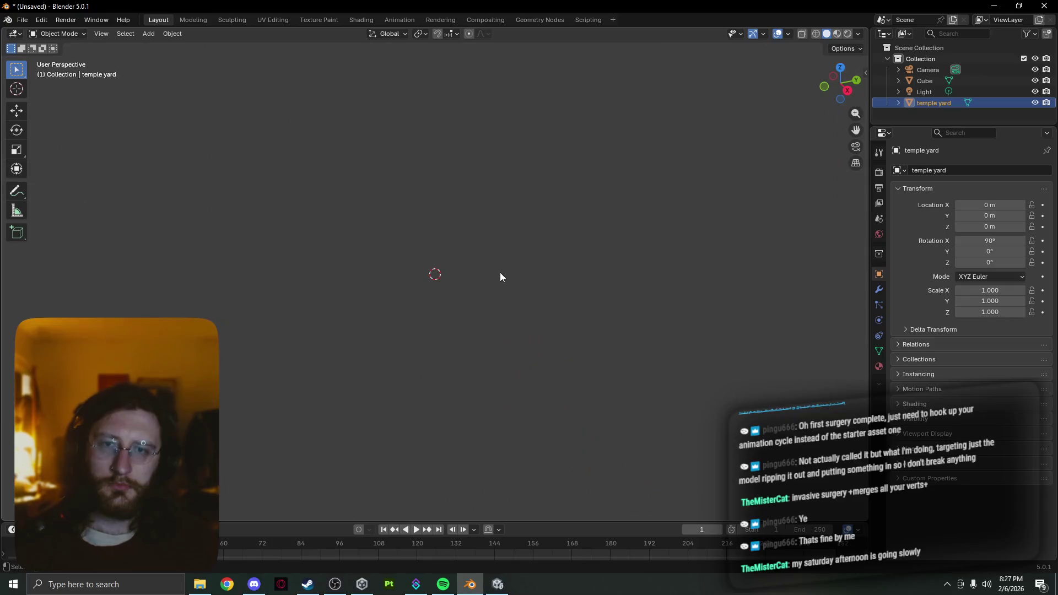
{"action": "key", "text": "g"}
{"action": "key", "text": "Escape"}
{"action": "key", "text": "KP_Decimal"}
{"action": "scroll", "coordinate": [435, 280], "scroll_direction": "down", "scroll_amount": 5}
{"action": "scroll", "coordinate": [452, 311], "scroll_direction": "up", "scroll_amount": 3}
- Orbit around the temple yard to inspect it from several sides and angles
{"action": "middle_click_drag", "start_coordinate": [465, 329], "coordinate": [352, 324]}
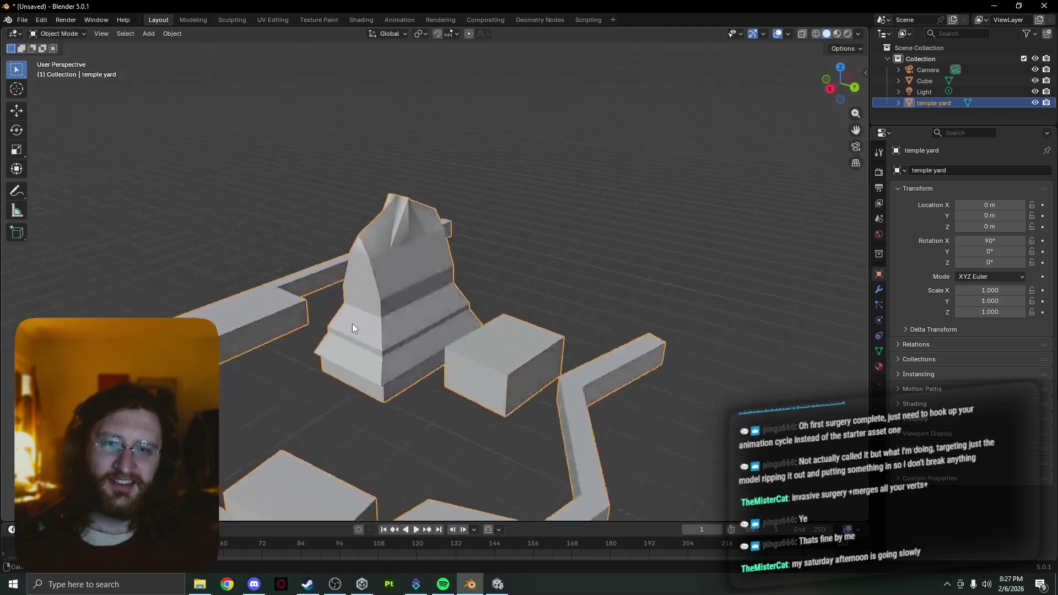
{"action": "scroll", "coordinate": [352, 323], "scroll_direction": "down", "scroll_amount": 8}
{"action": "middle_click_drag", "start_coordinate": [495, 305], "coordinate": [398, 302]}
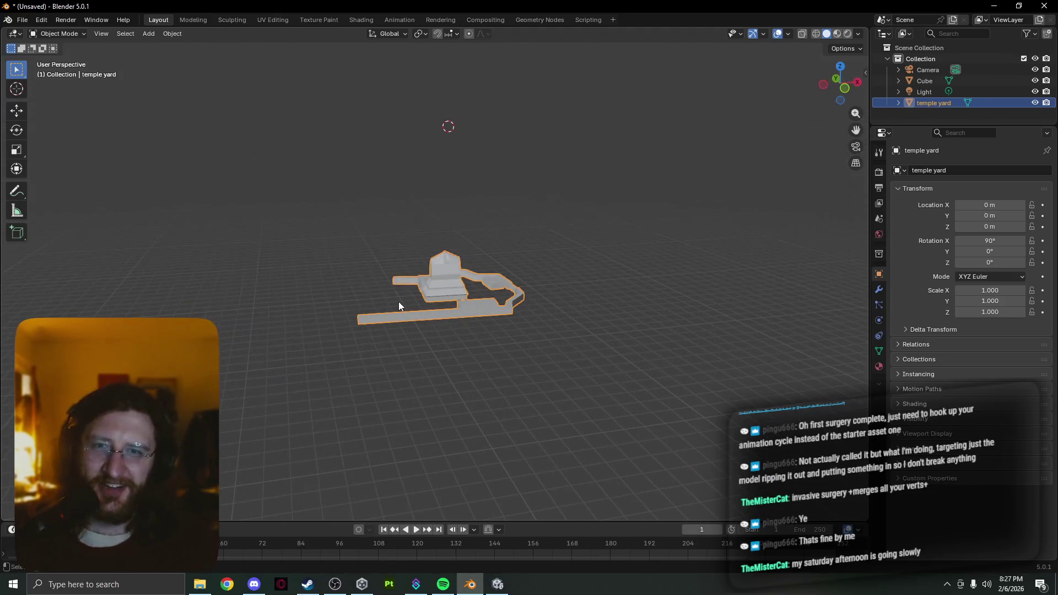
{"action": "scroll", "coordinate": [467, 294], "scroll_direction": "up", "scroll_amount": 6}
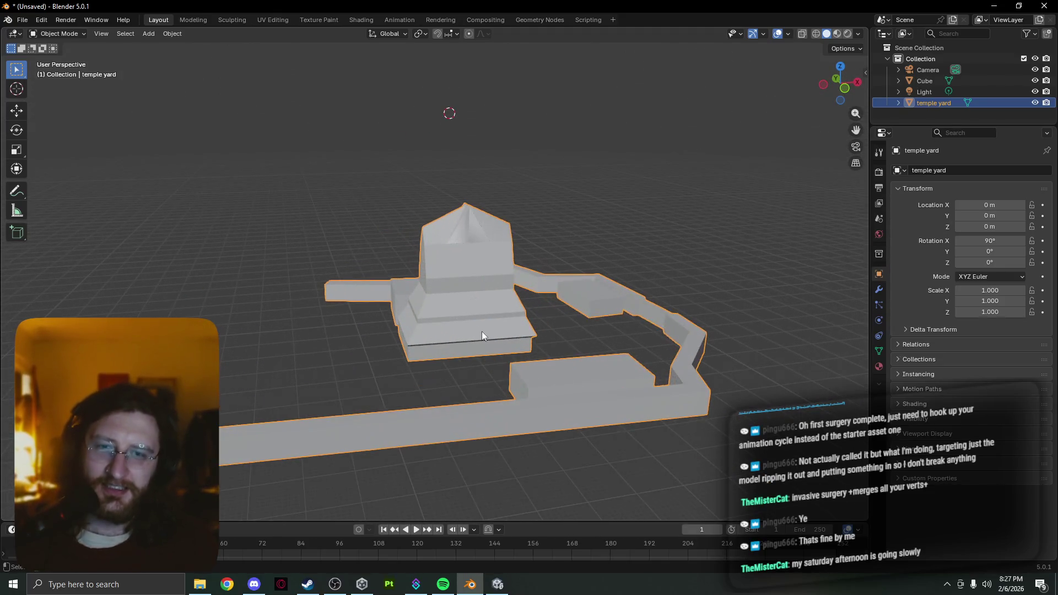
{"action": "middle_click_drag", "start_coordinate": [482, 332], "coordinate": [497, 349]}
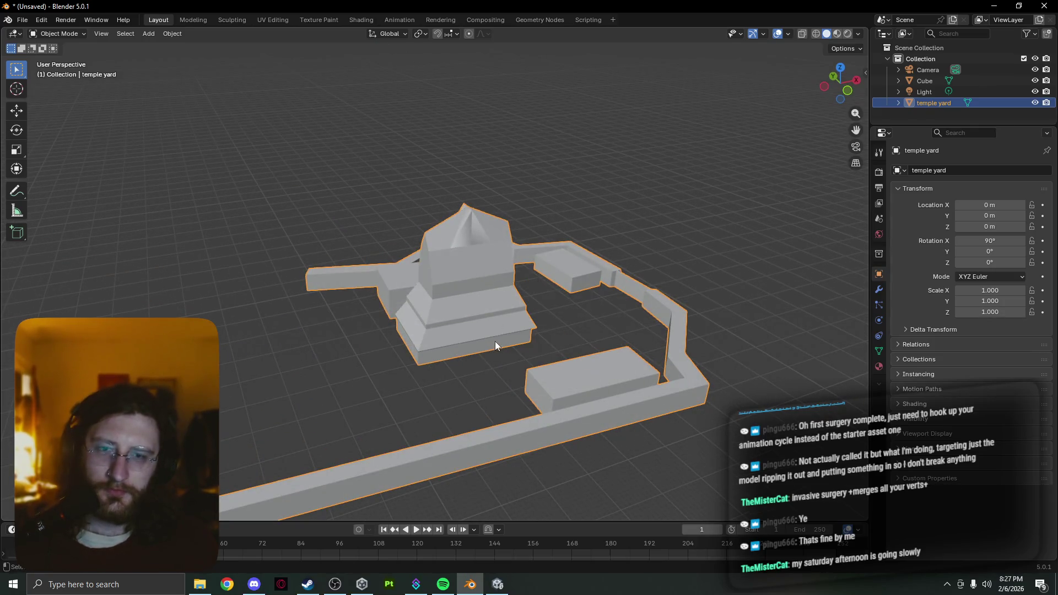
{"action": "key", "text": "shift+s"}
{"action": "left_click", "coordinate": [434, 390]}
{"action": "mouse_move", "coordinate": [504, 392]}
{"action": "middle_mouse_down"}
{"action": "mouse_move", "coordinate": [438, 345]}
{"action": "mouse_move", "coordinate": [450, 378]}
{"action": "mouse_move", "coordinate": [477, 340]}
{"action": "middle_mouse_up"}
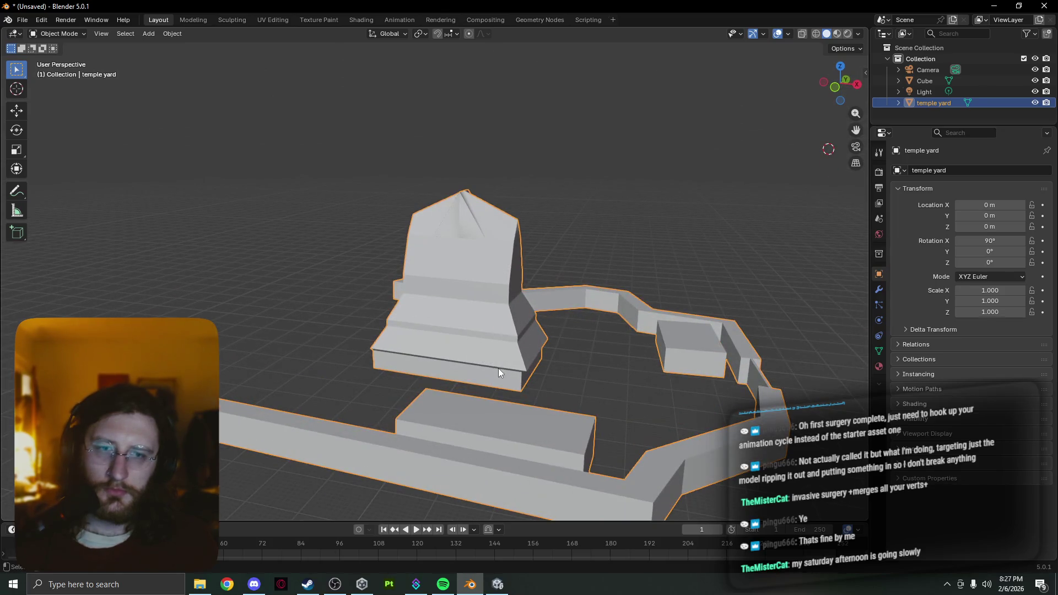
{"action": "key", "text": "shift+s"}
{"action": "key", "text": "q"}
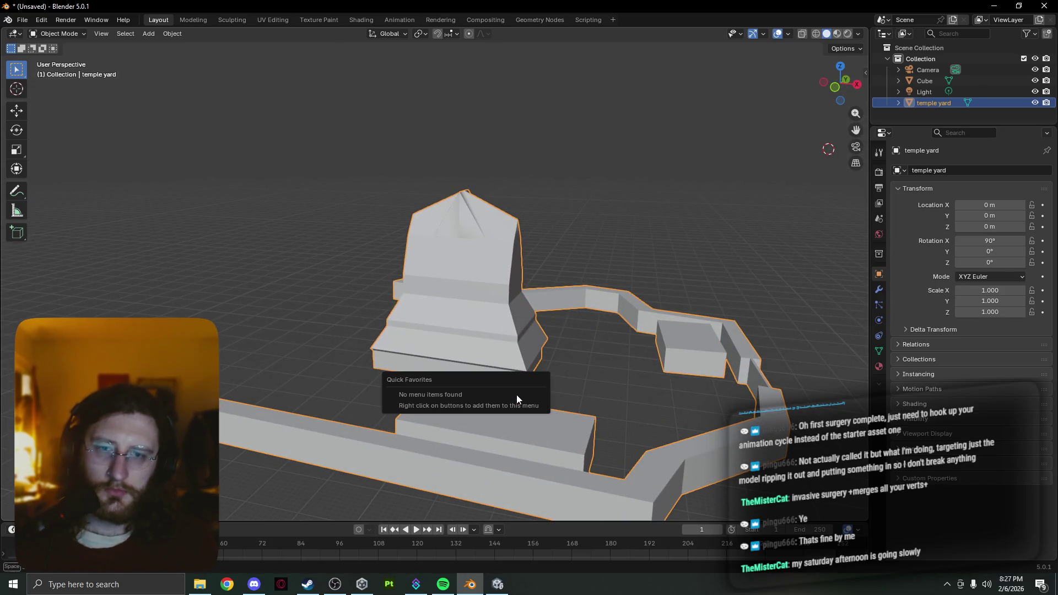
- In Edit Mode, select all geometry and snap the 3D cursor to the selection
{"action": "key", "text": "Tab"}
{"action": "key", "text": "a"}
{"action": "key", "text": "shift+s"}
{"action": "left_click", "coordinate": [516, 410]}
- In Object Mode, set the temple yard's origin to the 3D cursor at its mesh centre
{"action": "mouse_move", "coordinate": [516, 412]}
{"action": "middle_mouse_down"}
{"action": "mouse_move", "coordinate": [446, 432]}
{"action": "mouse_move", "coordinate": [439, 349]}
{"action": "mouse_move", "coordinate": [402, 373]}
{"action": "mouse_move", "coordinate": [435, 386]}
{"action": "middle_mouse_up"}
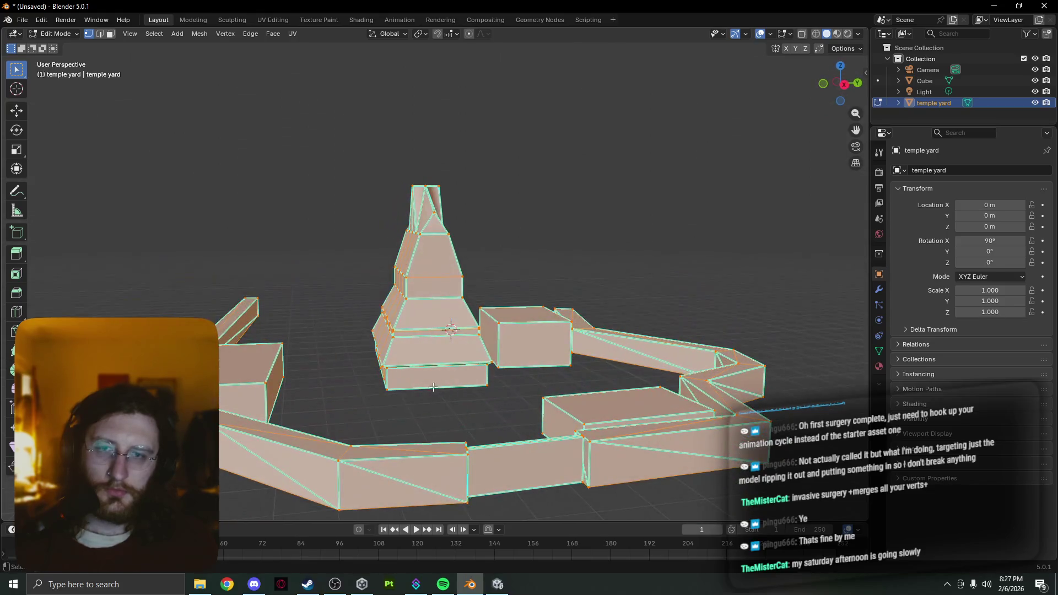
{"action": "key", "text": "Tab"}
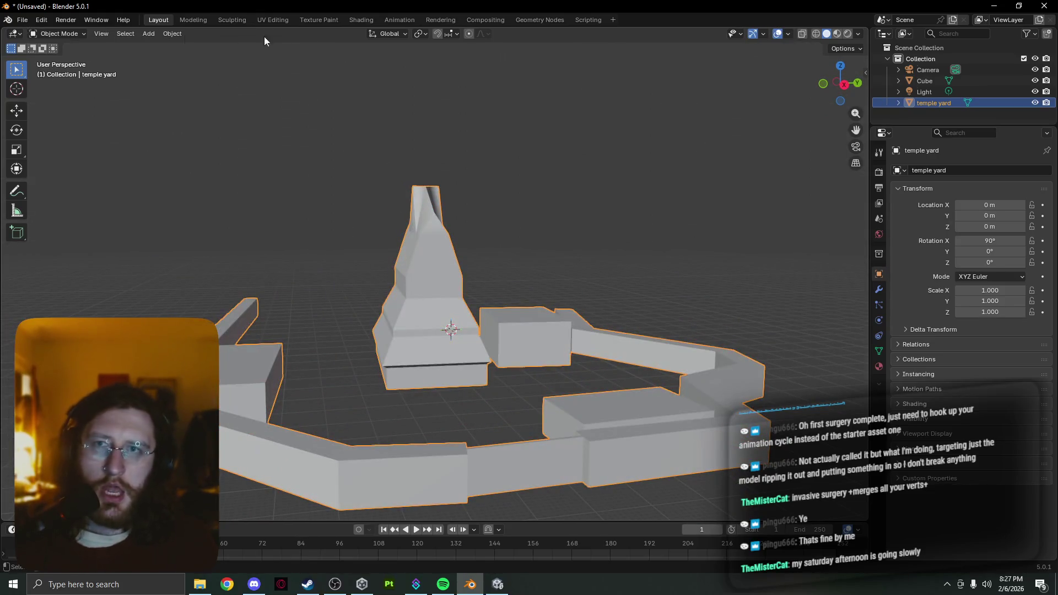
{"action": "left_click", "coordinate": [172, 33]}
{"action": "mouse_move", "coordinate": [226, 57]}
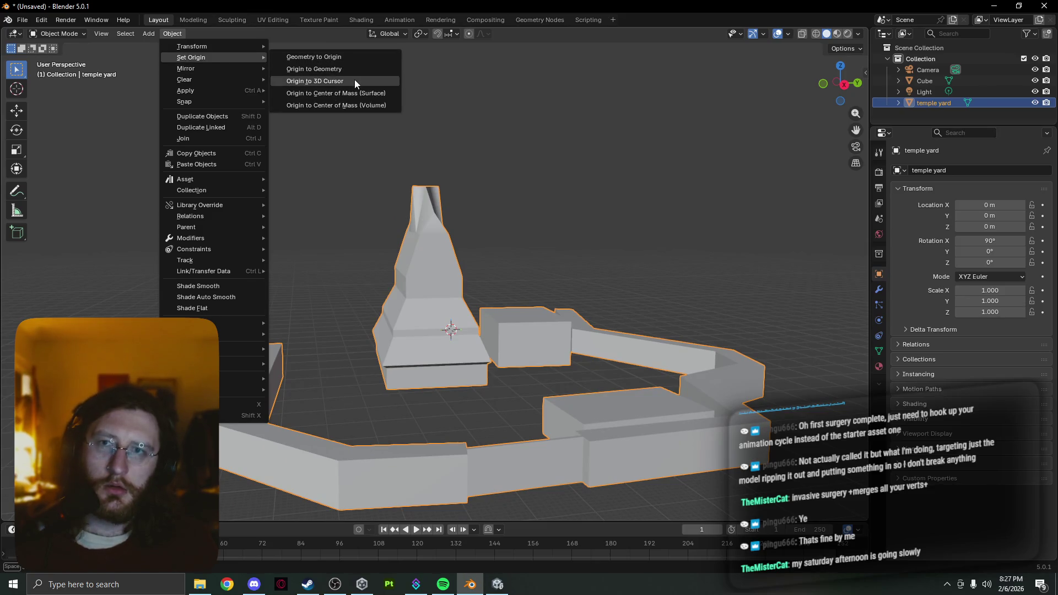
{"action": "left_click", "coordinate": [355, 81]}
- Snap the cursor to the world origin, move the temple yard onto it, and frame it
{"action": "middle_click_drag", "start_coordinate": [530, 276], "coordinate": [538, 363]}
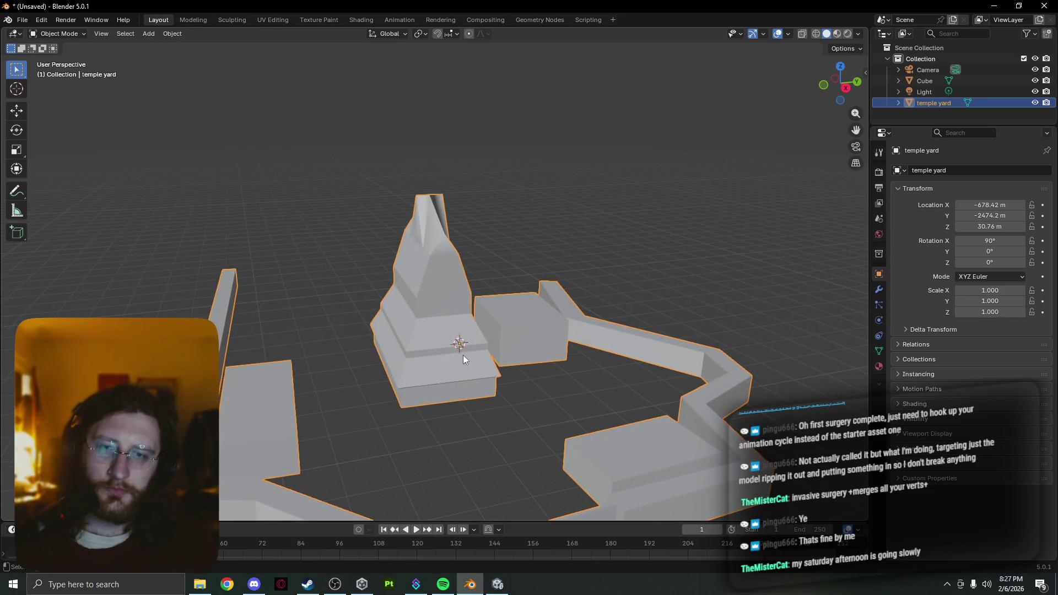
{"action": "key", "text": "shift+s"}
{"action": "left_click", "coordinate": [412, 389]}
{"action": "key", "text": "shift+s"}
{"action": "left_click", "coordinate": [451, 307]}
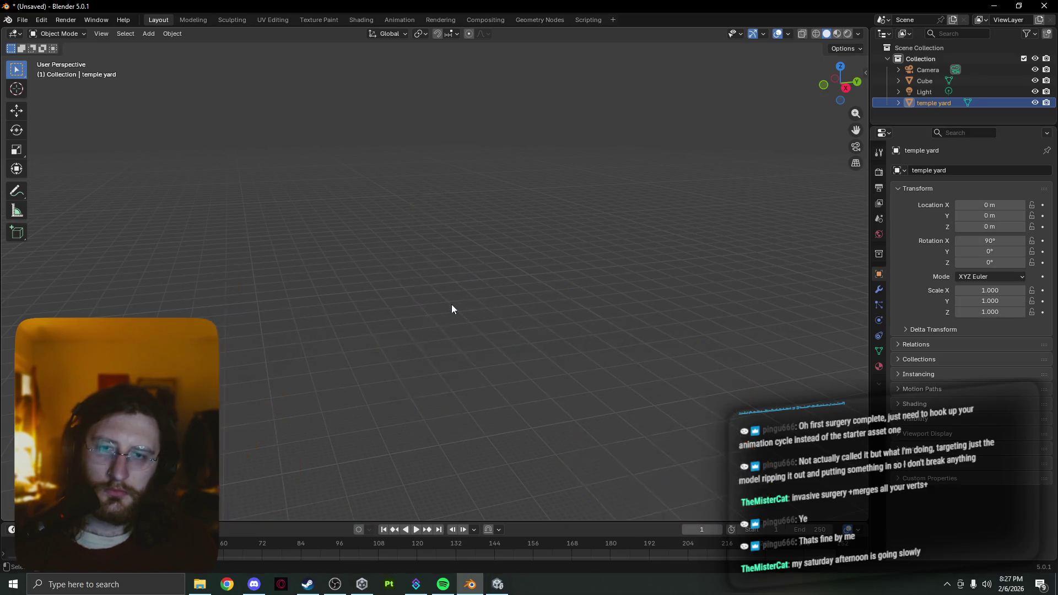
{"action": "key", "text": "KP_Decimal"}
{"action": "scroll", "coordinate": [456, 337], "scroll_direction": "up", "scroll_amount": 5}
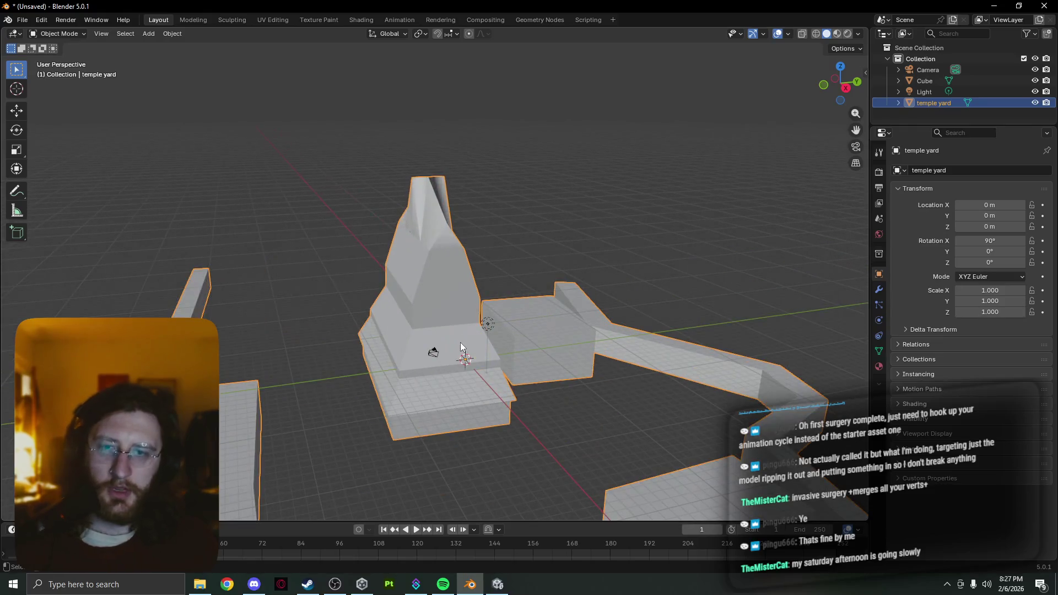
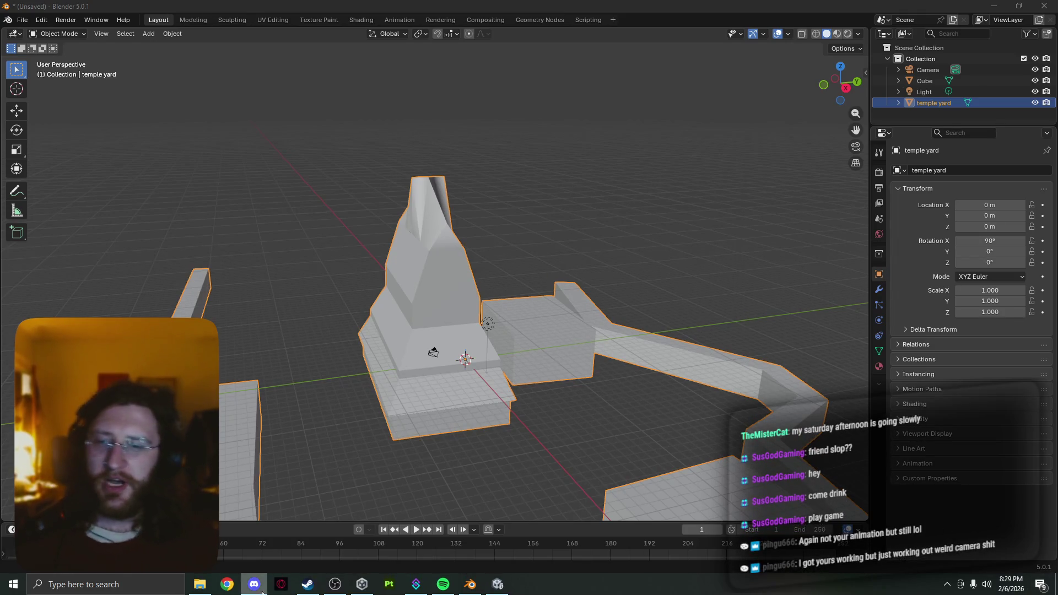
- Switch from Blender to the Chrome browser's new tab page
{"action": "left_click", "coordinate": [227, 584]}
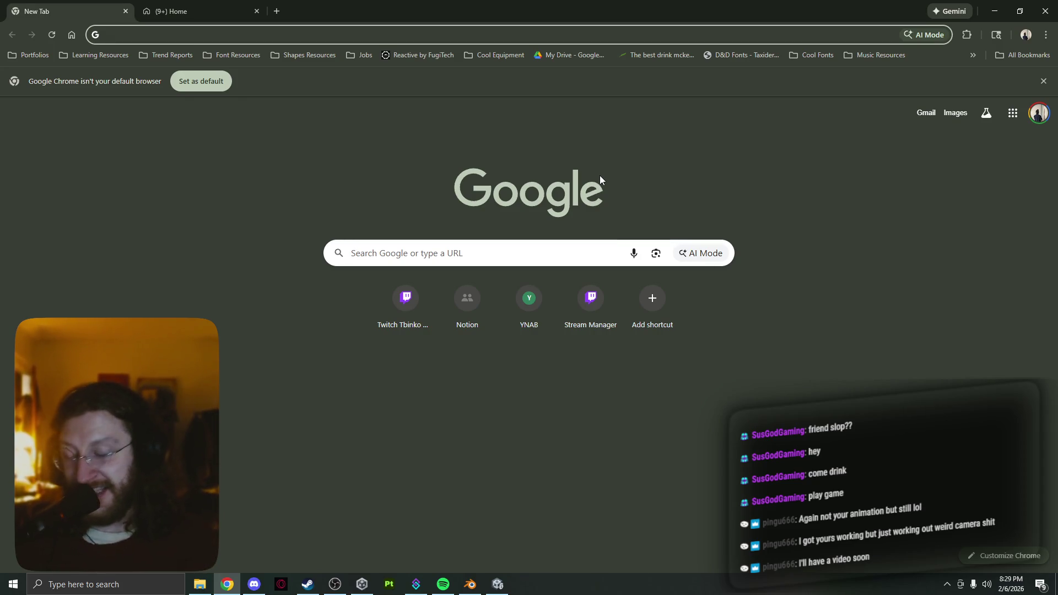
- Search Google Images for 'french bulldog butter' and browse the nose-butter results
{"action": "type", "text": "french bulldog butt"}
{"action": "key", "text": "Return"}
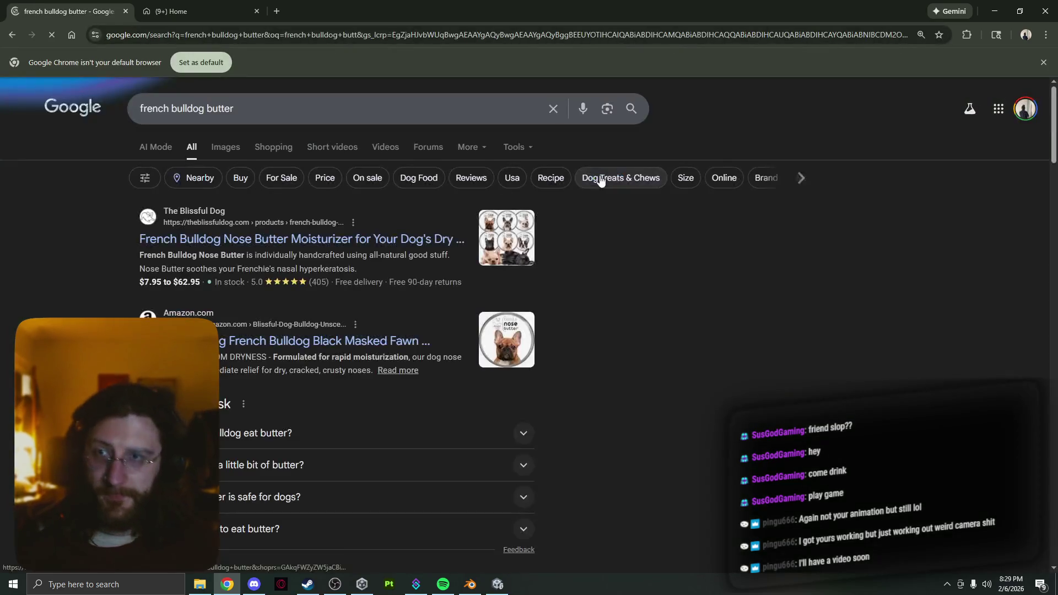
{"action": "left_click", "coordinate": [230, 146]}
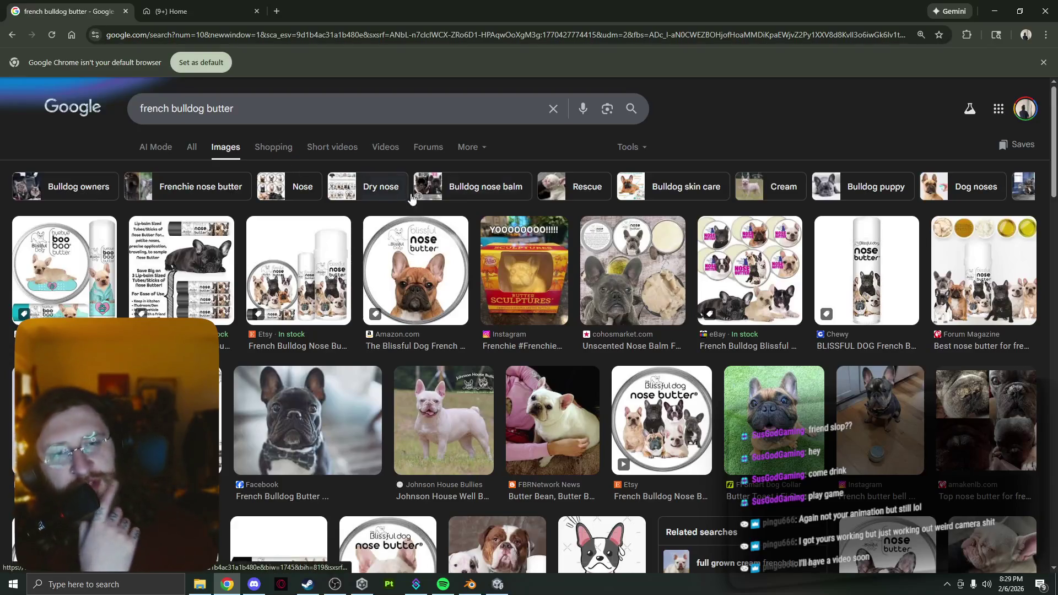
{"action": "scroll", "coordinate": [529, 219], "scroll_direction": "down", "scroll_amount": 3}
{"action": "scroll", "coordinate": [529, 219], "scroll_direction": "down", "scroll_amount": 3}
{"action": "scroll", "coordinate": [496, 226], "scroll_direction": "down", "scroll_amount": 5}
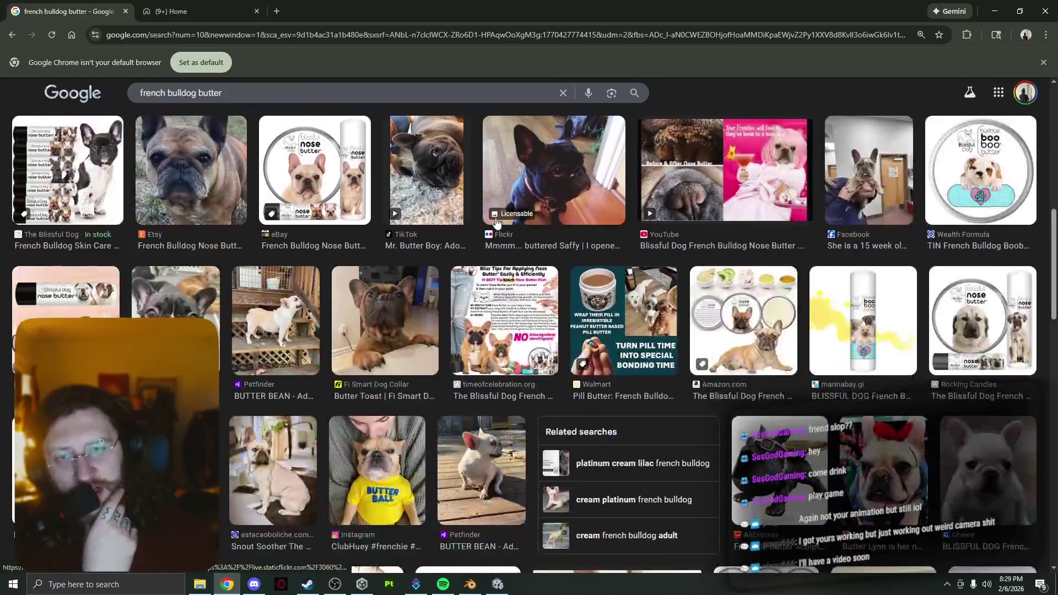
{"action": "scroll", "coordinate": [469, 234], "scroll_direction": "up", "scroll_amount": 10}
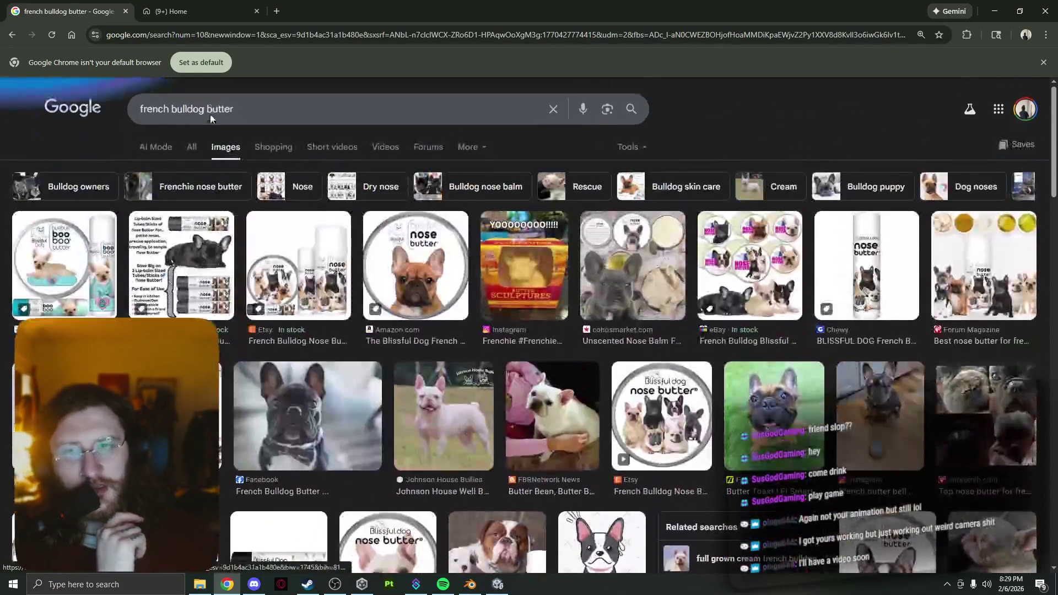
{"action": "left_click", "coordinate": [220, 108]}
- Change the image search to 'french bulldog meme' and scroll the results
{"action": "type", "text": "meme"}
{"action": "key", "text": "Return"}
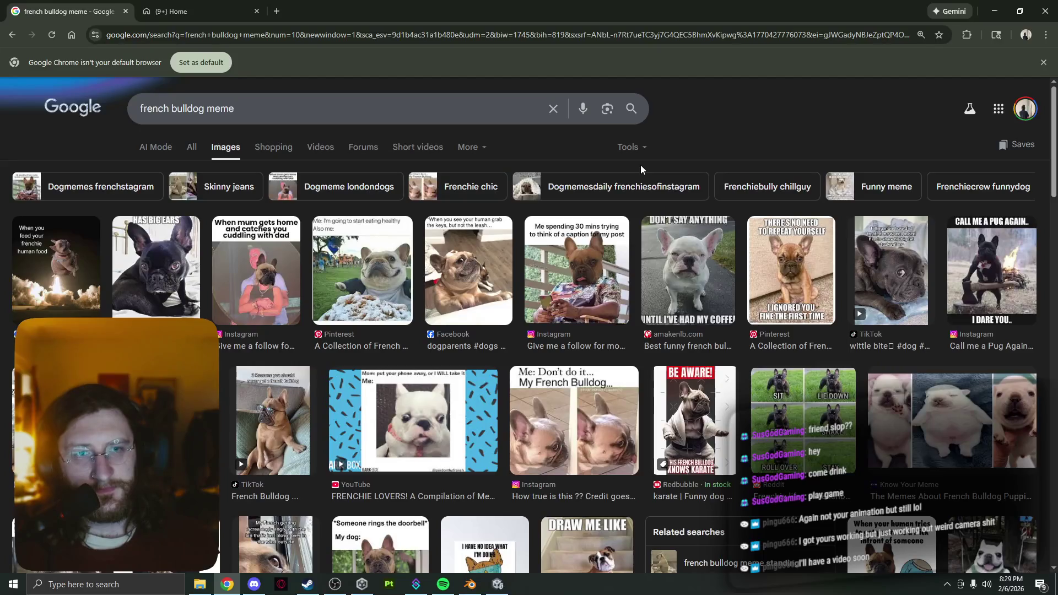
{"action": "scroll", "coordinate": [641, 237], "scroll_direction": "down", "scroll_amount": 3}
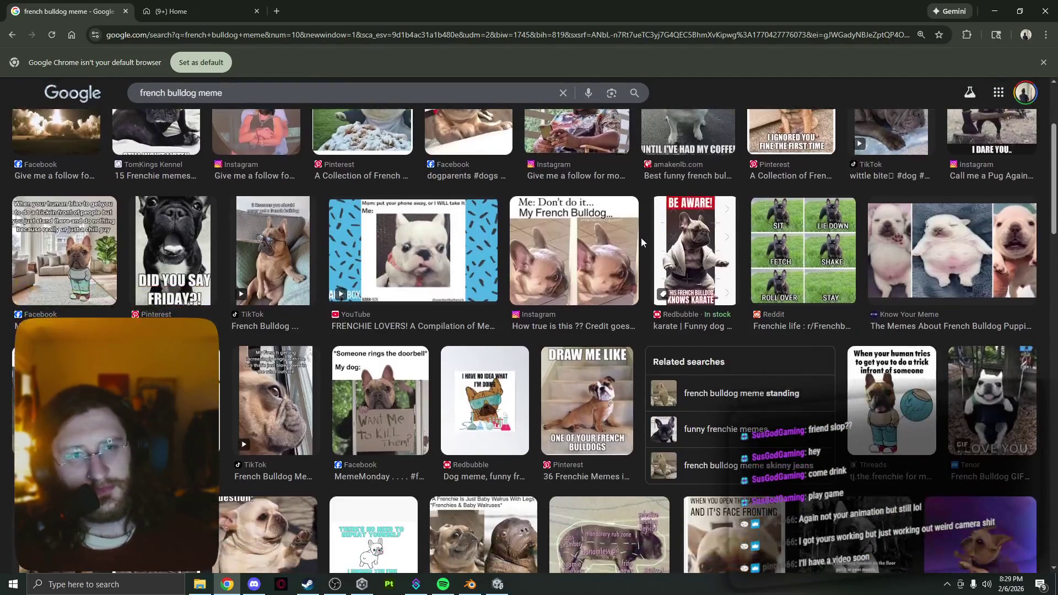
{"action": "scroll", "coordinate": [641, 237], "scroll_direction": "down", "scroll_amount": 5}
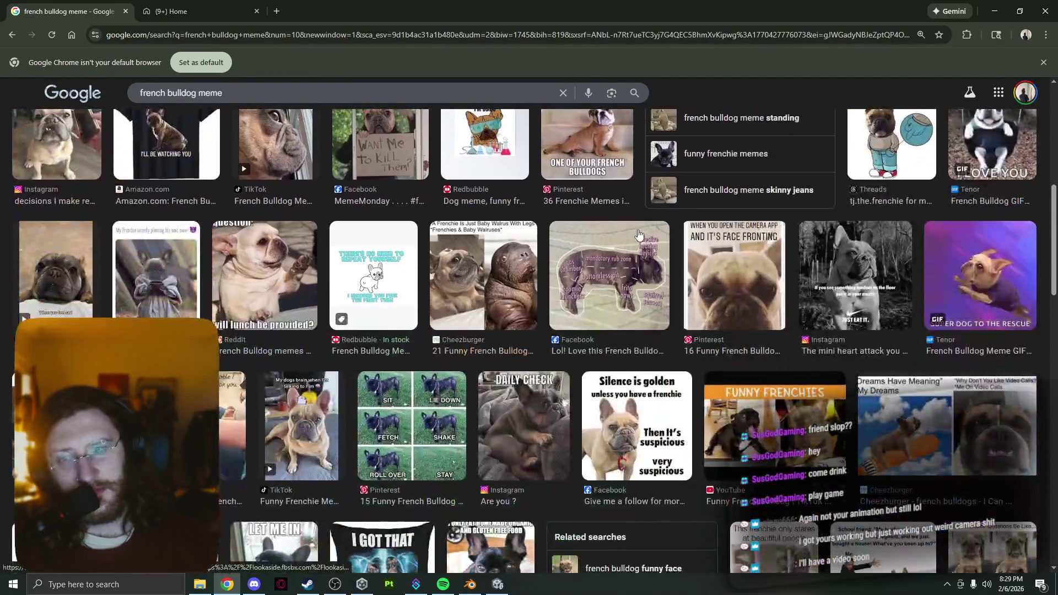
{"action": "scroll", "coordinate": [638, 234], "scroll_direction": "down", "scroll_amount": 7}
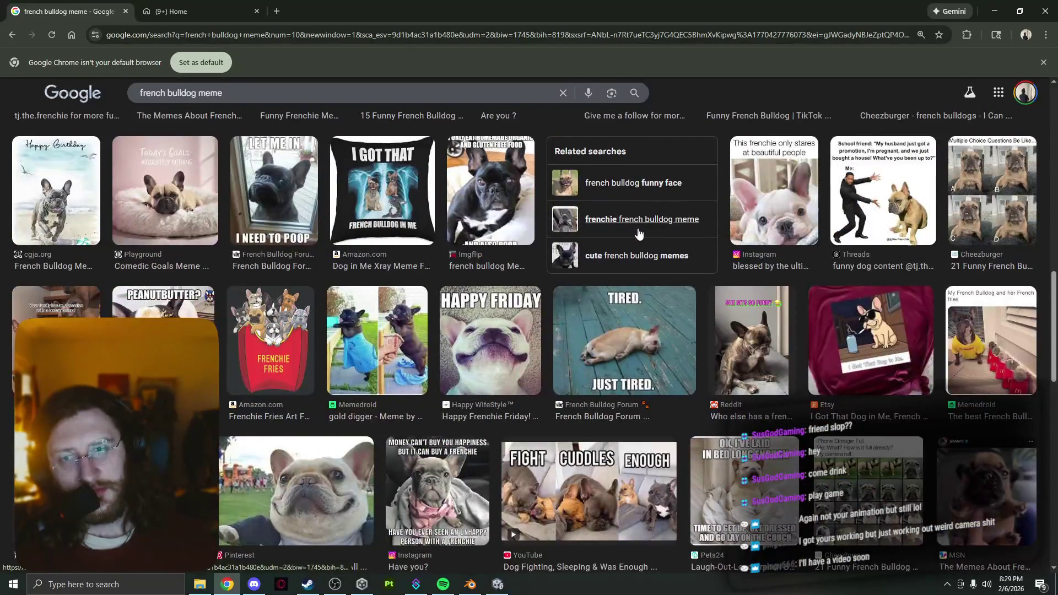
{"action": "scroll", "coordinate": [639, 234], "scroll_direction": "up", "scroll_amount": 15}
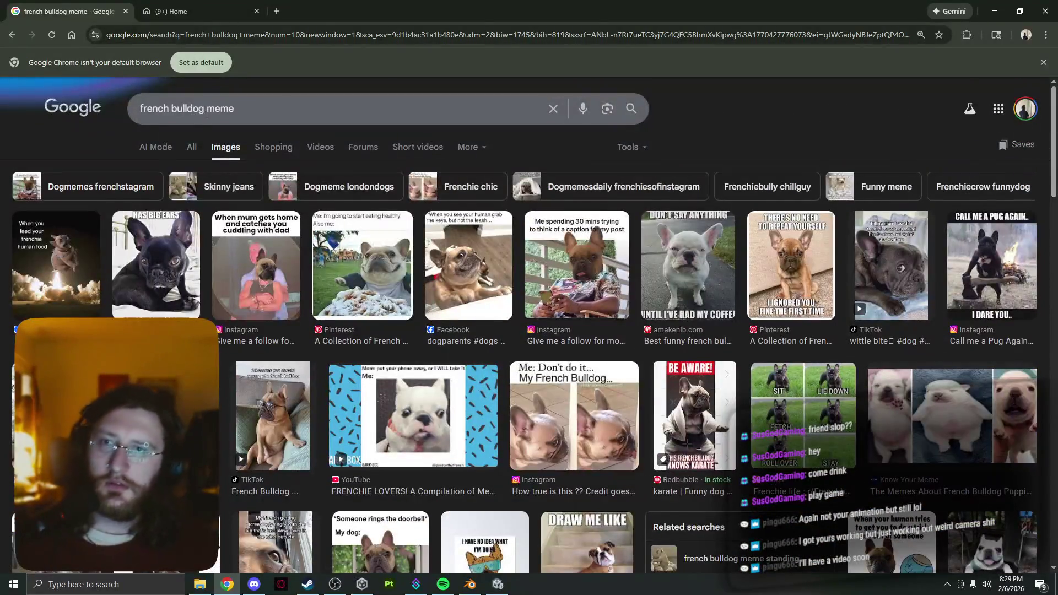
- Add 'british' to the query, browse the new image results, then reload them
{"action": "left_click", "coordinate": [207, 114]}
{"action": "type", "text": "british"}
{"action": "key", "text": "Return"}
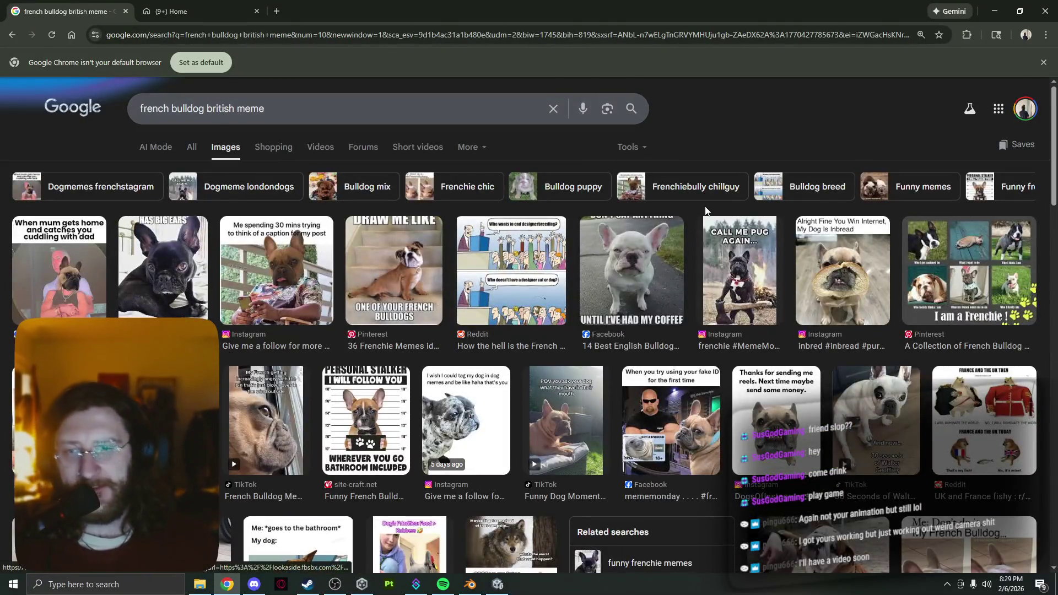
{"action": "scroll", "coordinate": [626, 313], "scroll_direction": "down", "scroll_amount": 5}
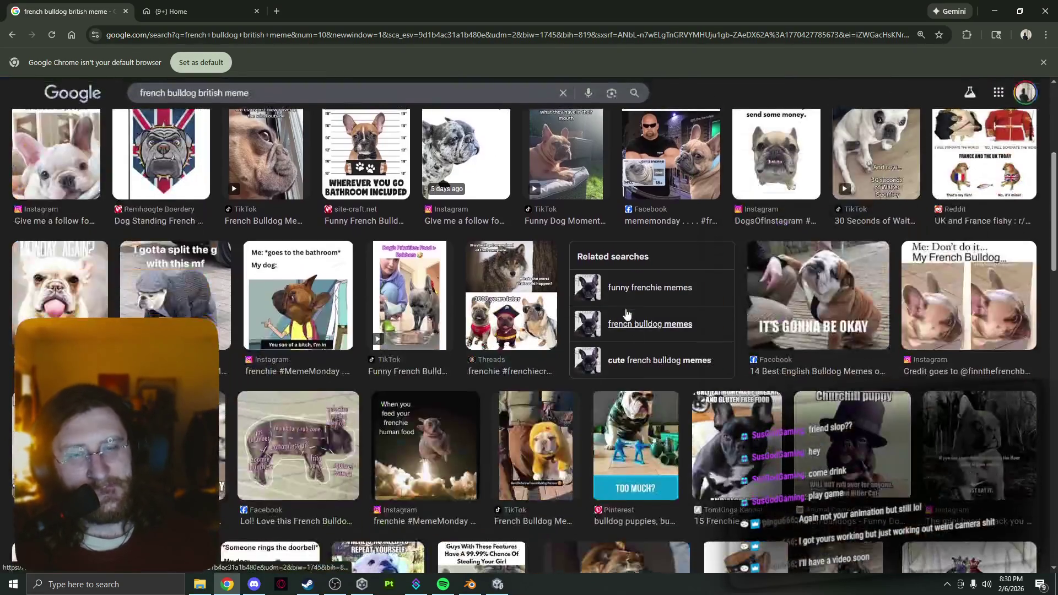
{"action": "scroll", "coordinate": [688, 304], "scroll_direction": "down", "scroll_amount": 1}
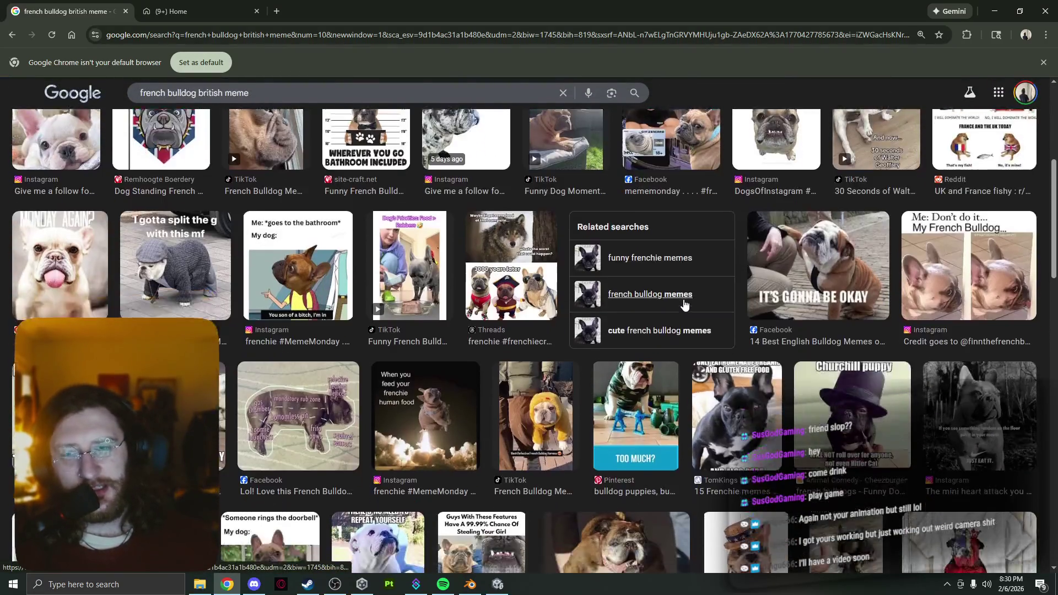
{"action": "scroll", "coordinate": [681, 305], "scroll_direction": "down", "scroll_amount": 10}
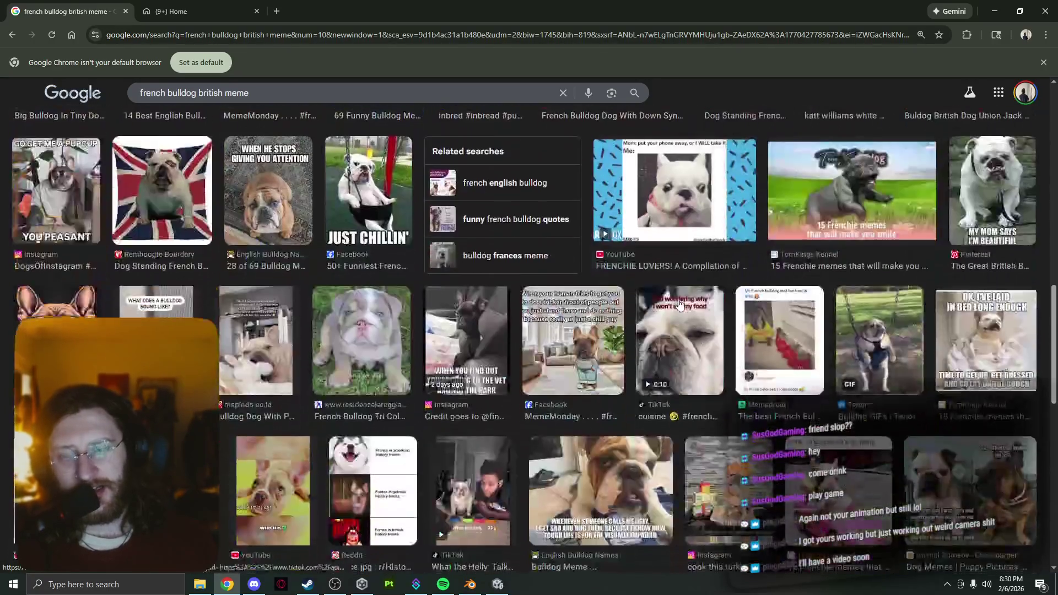
{"action": "scroll", "coordinate": [569, 327], "scroll_direction": "down", "scroll_amount": 6}
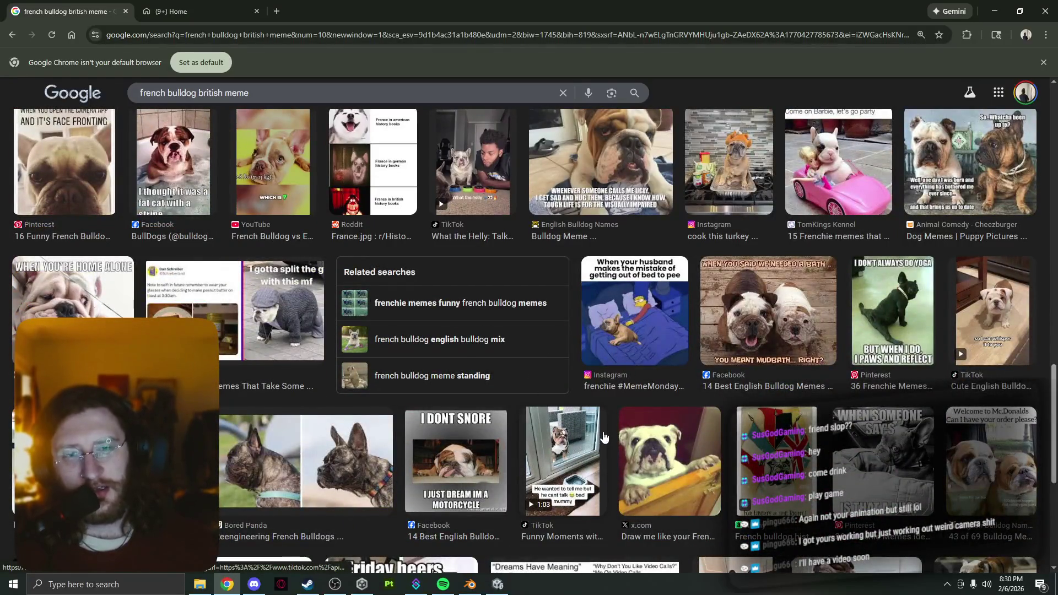
{"action": "scroll", "coordinate": [608, 428], "scroll_direction": "down", "scroll_amount": 7}
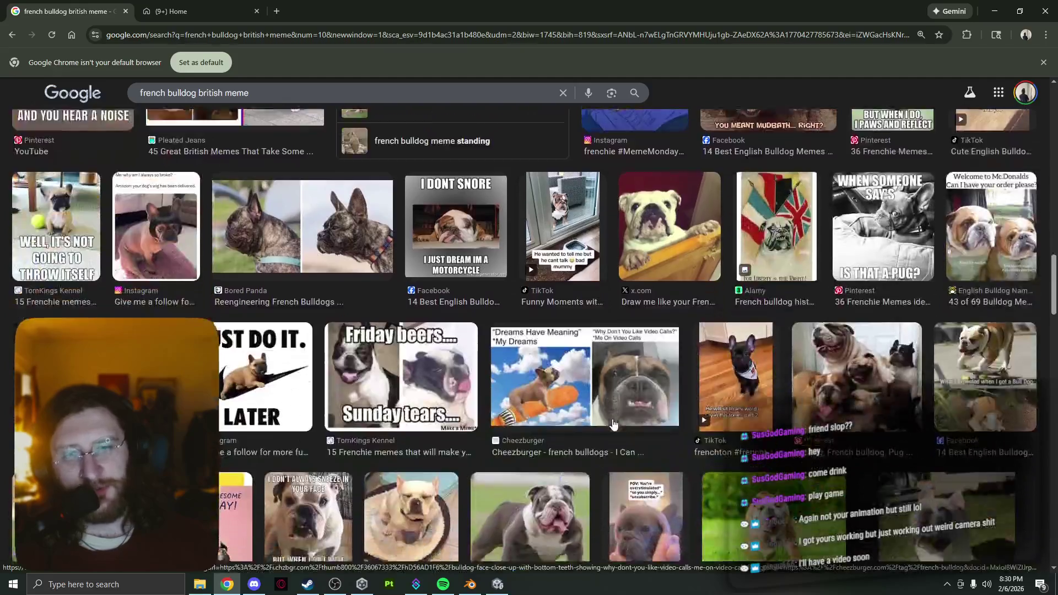
{"action": "right_click", "coordinate": [611, 429]}
{"action": "left_click", "coordinate": [591, 452]}
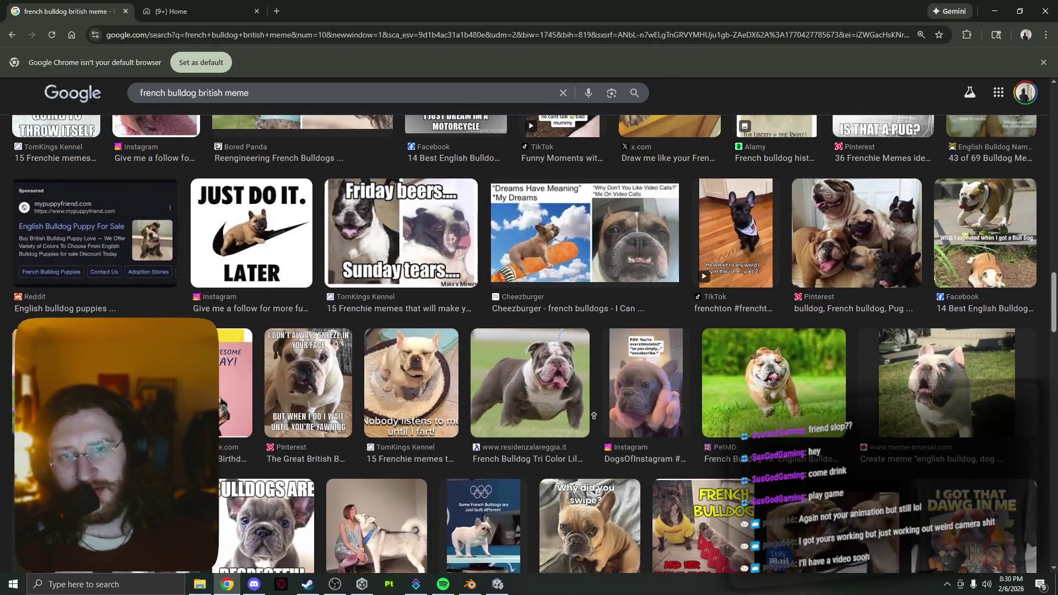
{"action": "key", "text": "F5"}
- Edit the query to 'french bulldog butt meme' and search again
{"action": "double_click", "coordinate": [266, 118]}
{"action": "double_click", "coordinate": [215, 112]}
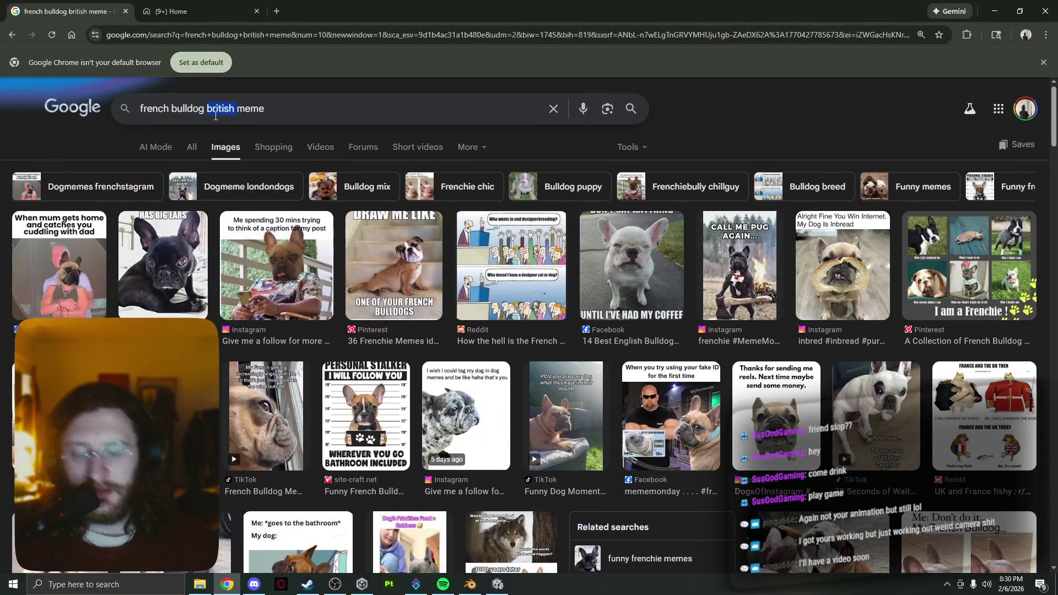
{"action": "type", "text": "butt"}
{"action": "key", "text": "Return"}
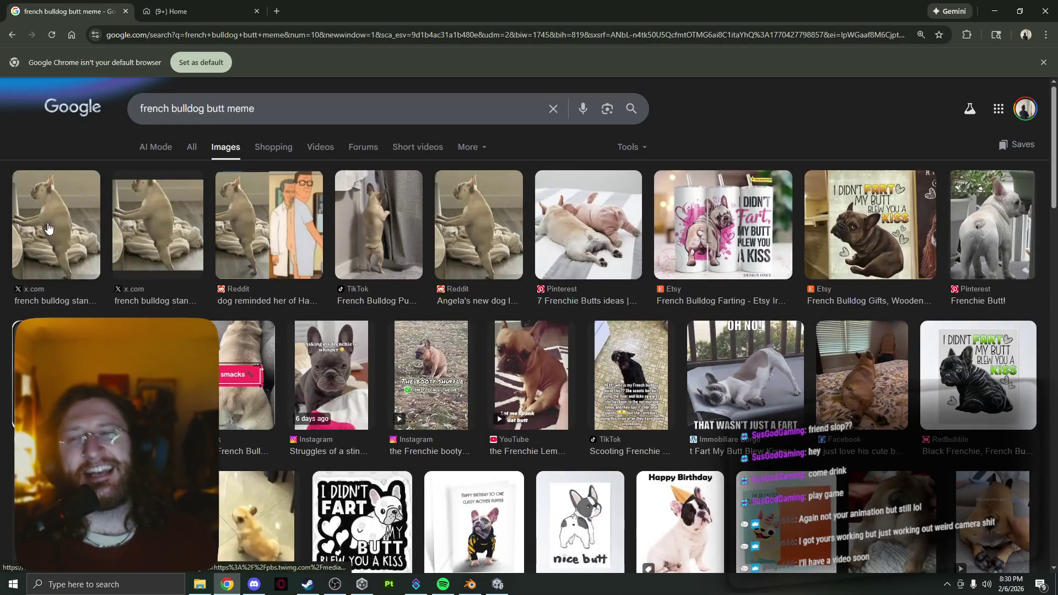
- Preview the Reddit image of the dog beside a cartoon man, then switch to another window
{"action": "left_click", "coordinate": [285, 238]}
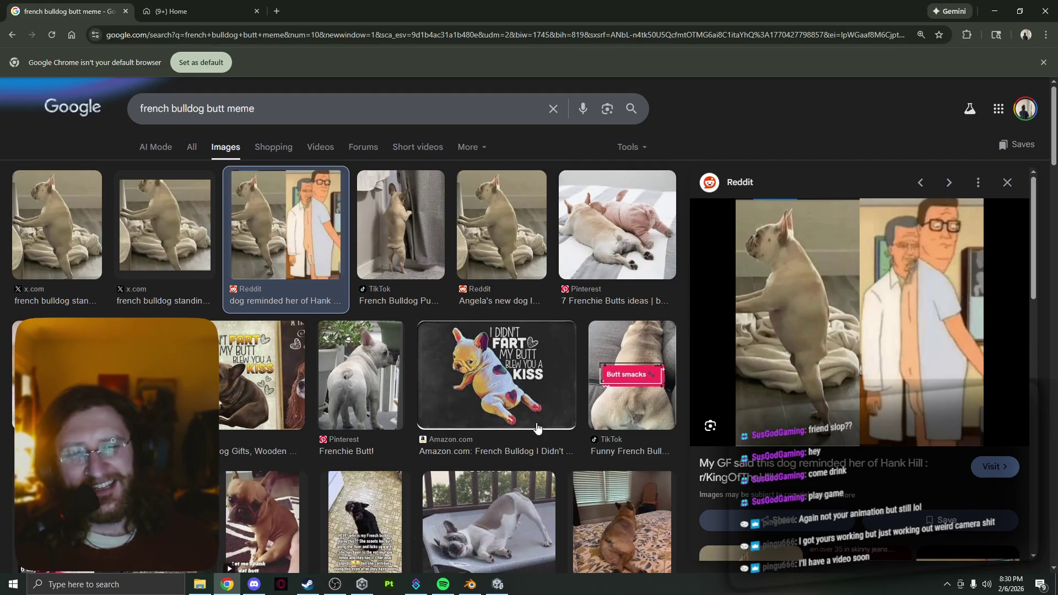
{"action": "left_click", "coordinate": [262, 588]}
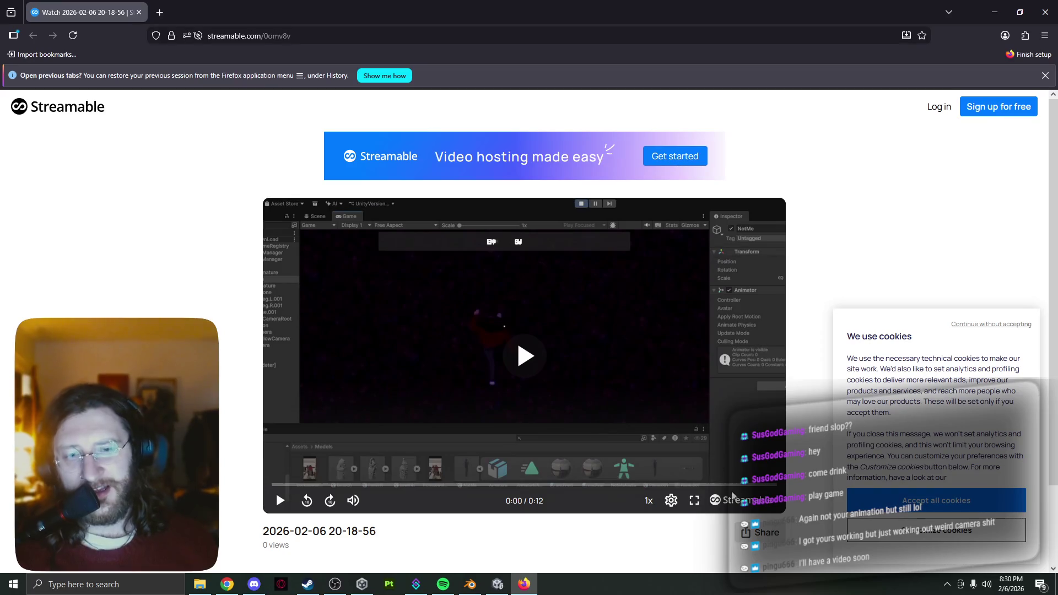
- Play the 12-second Streamable clip, then close its Firefox window
{"action": "left_click", "coordinate": [538, 347]}
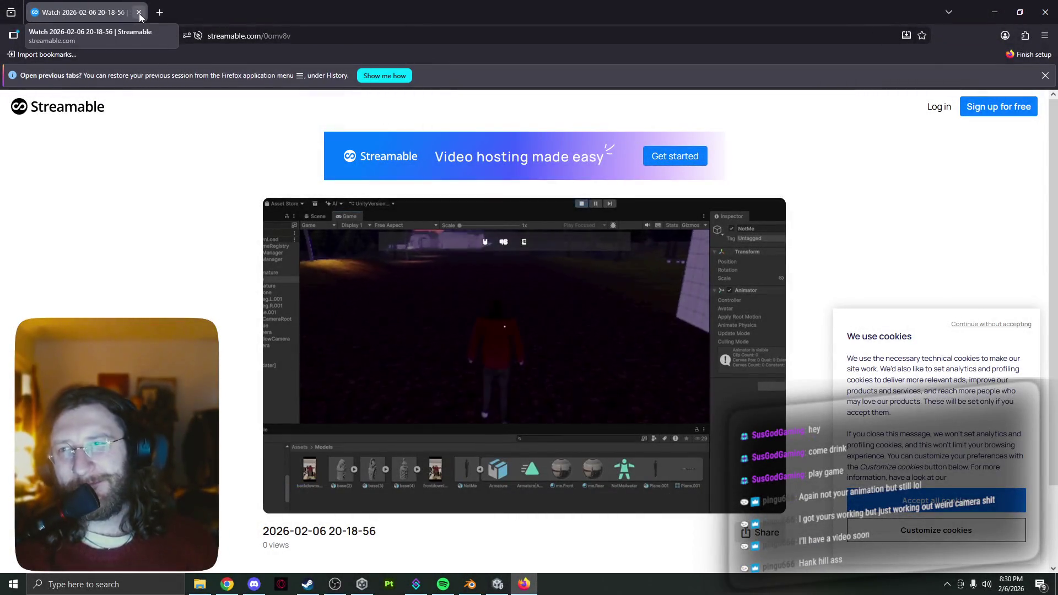
{"action": "left_click", "coordinate": [138, 14]}
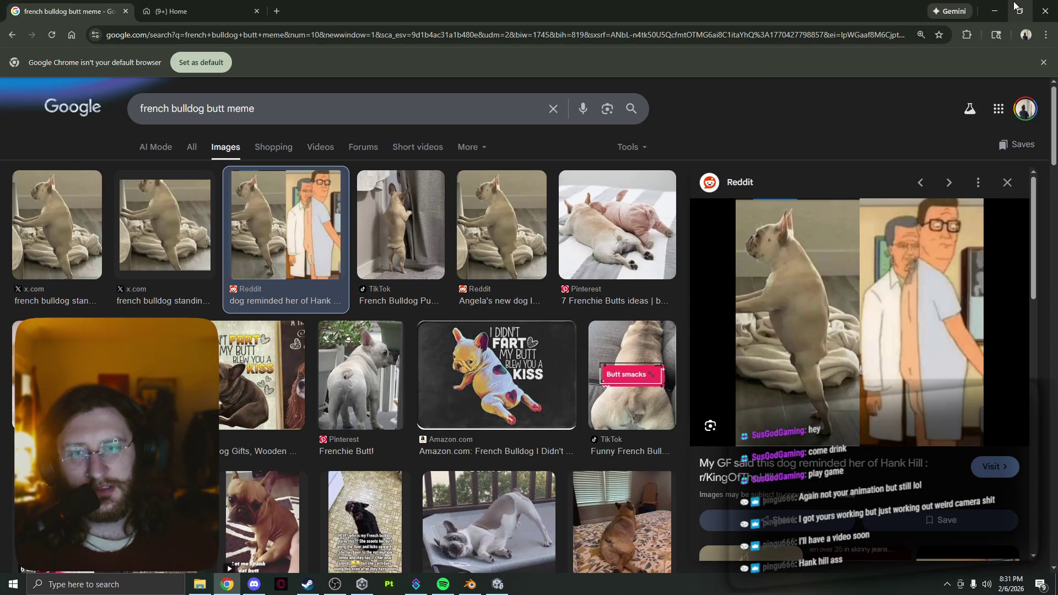
- Preview the Amazon French bulldog image and the Etsy tumbler image
{"action": "left_click", "coordinate": [547, 368]}
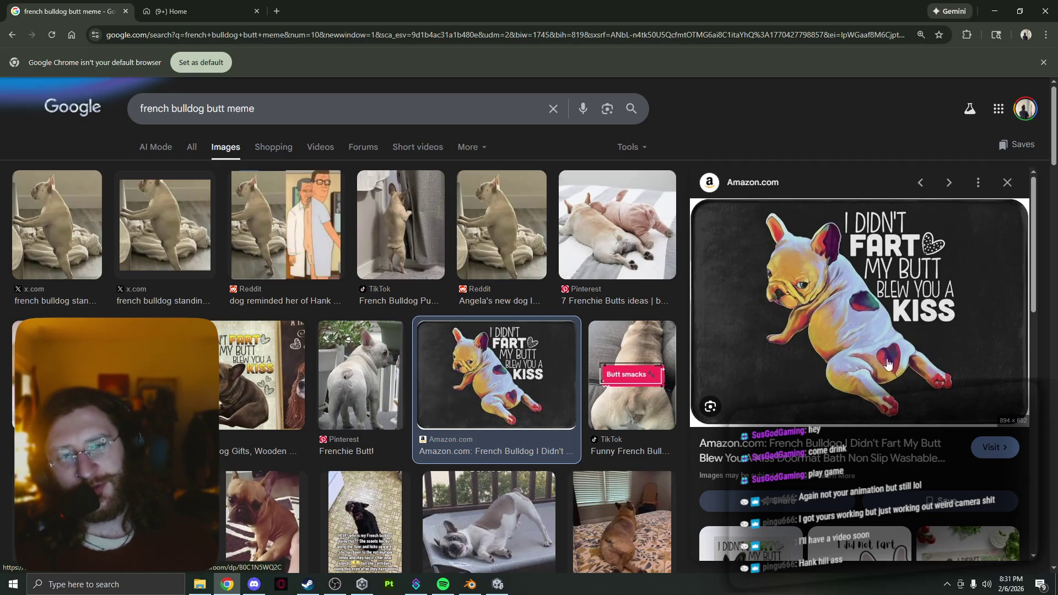
{"action": "scroll", "coordinate": [868, 253], "scroll_direction": "down", "scroll_amount": 1}
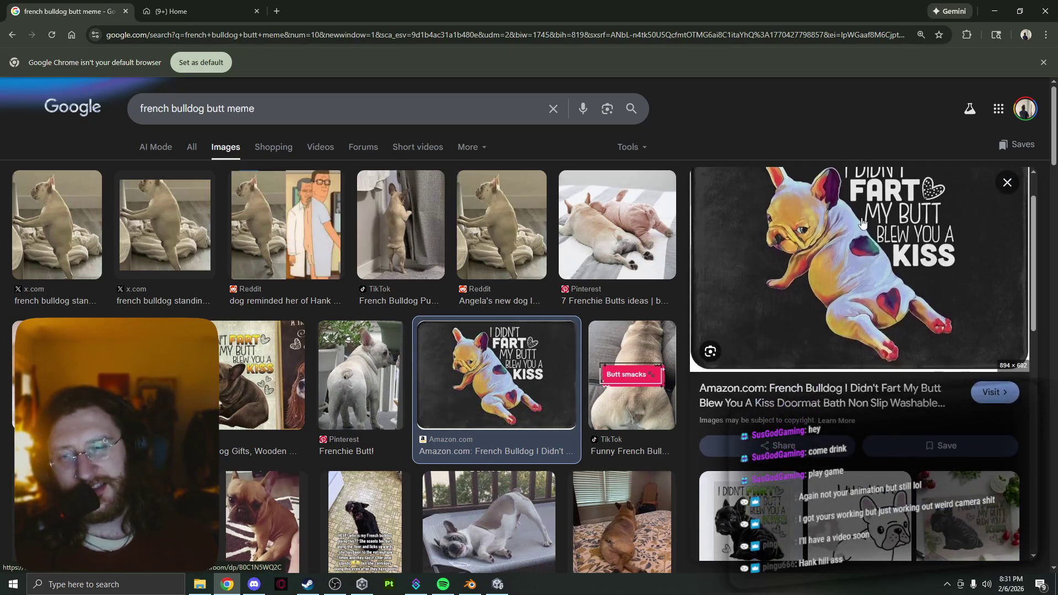
{"action": "scroll", "coordinate": [913, 290], "scroll_direction": "up", "scroll_amount": 1}
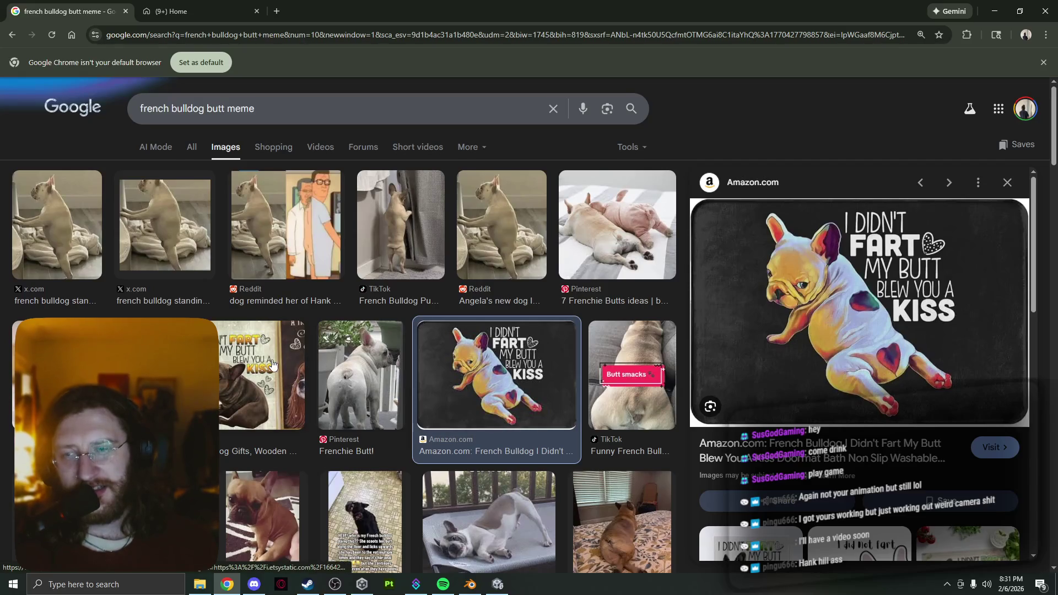
{"action": "left_click", "coordinate": [138, 375]}
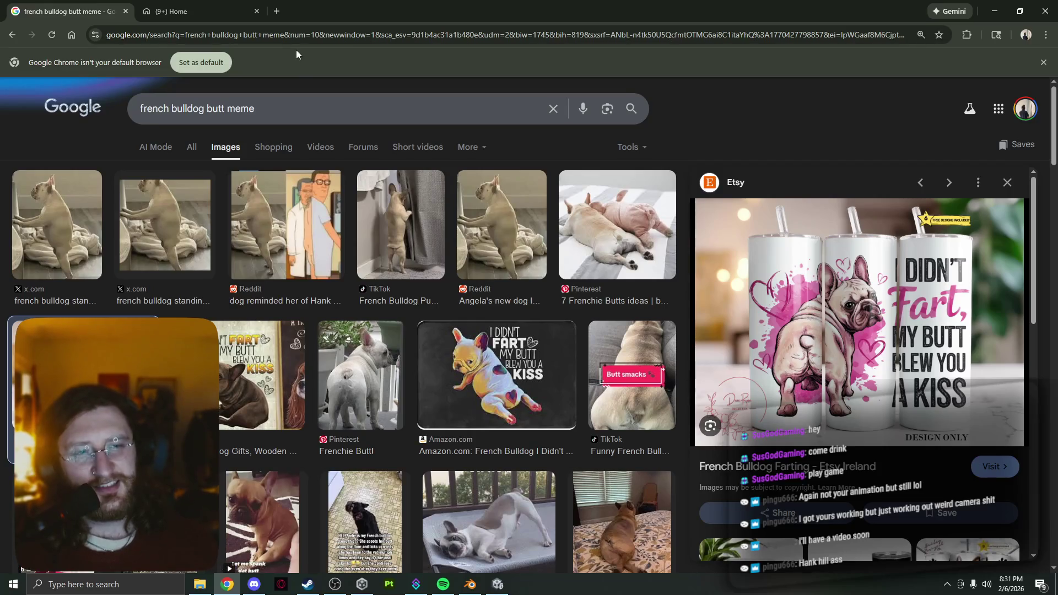
- Close the Google Images tab and return to the Blender temple yard view
{"action": "left_click", "coordinate": [128, 9]}
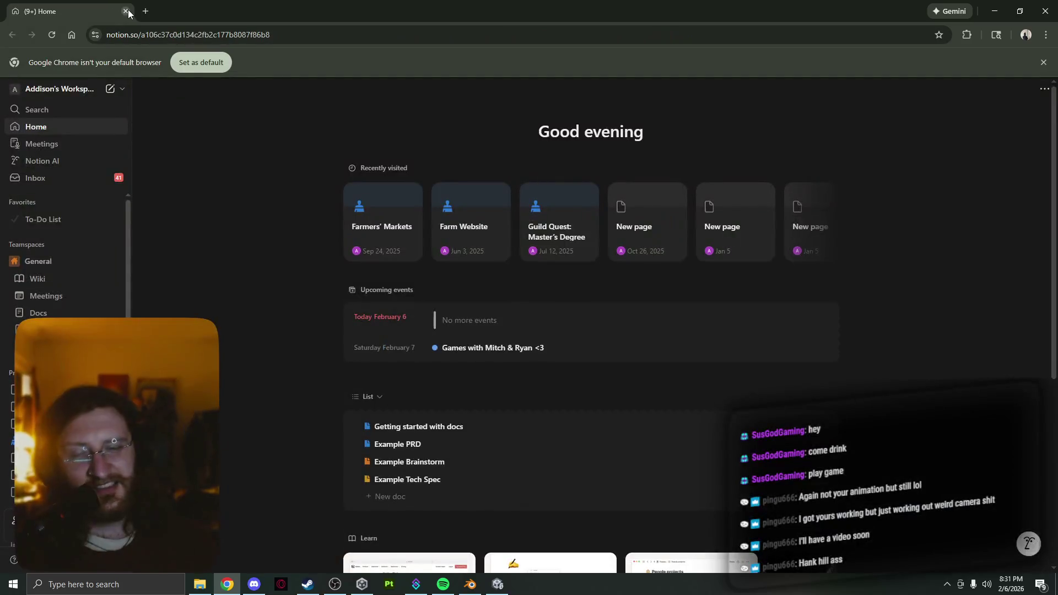
{"action": "key", "text": "alt+Tab"}
{"action": "scroll", "coordinate": [554, 270], "scroll_direction": "up", "scroll_amount": 5}
{"action": "mouse_move", "coordinate": [550, 280]}
{"action": "middle_mouse_down"}
{"action": "mouse_move", "coordinate": [445, 285]}
{"action": "mouse_move", "coordinate": [505, 275]}
{"action": "mouse_move", "coordinate": [475, 250]}
{"action": "mouse_move", "coordinate": [501, 274]}
{"action": "mouse_move", "coordinate": [485, 292]}
{"action": "middle_mouse_up"}
{"action": "scroll", "coordinate": [504, 276], "scroll_direction": "down", "scroll_amount": 5}
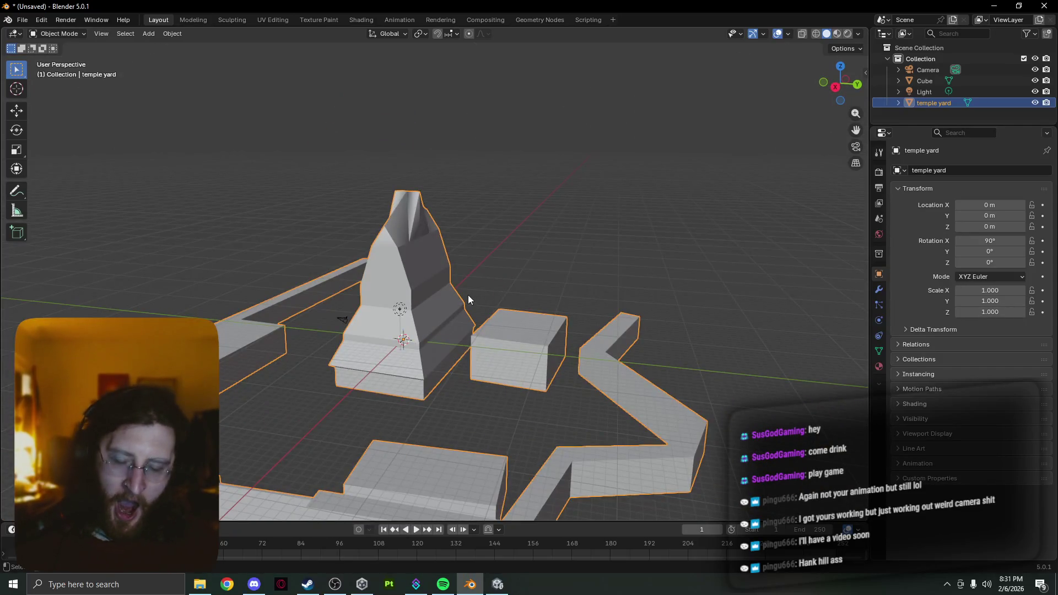
- Separate the temple pyramid from the yard mesh into its own object
{"action": "key", "text": "g"}
{"action": "key", "text": "z"}
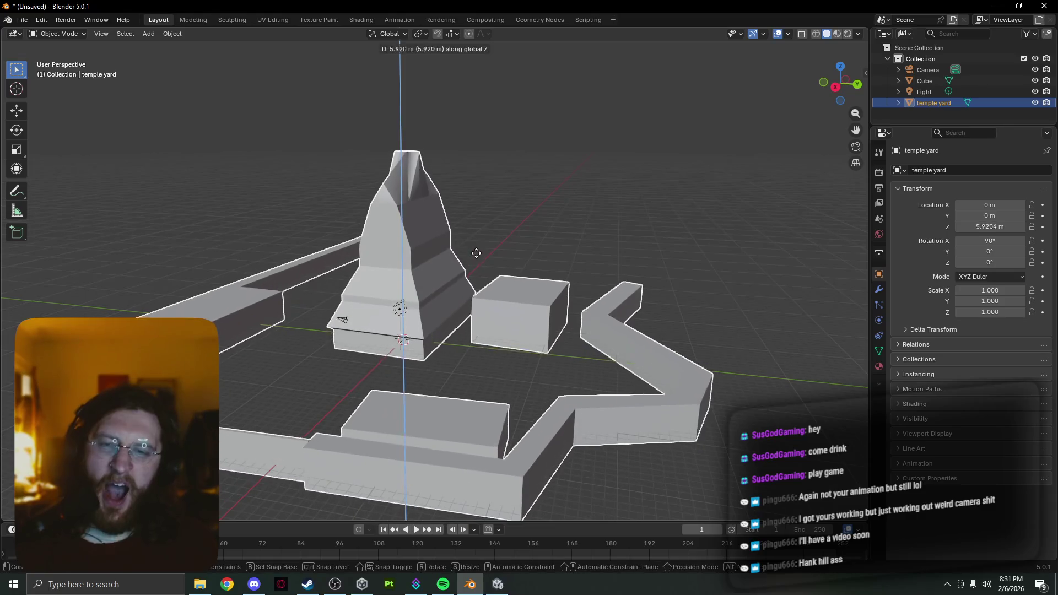
{"action": "key", "text": "Escape"}
{"action": "mouse_move", "coordinate": [477, 243]}
{"action": "middle_mouse_down"}
{"action": "mouse_move", "coordinate": [435, 307]}
{"action": "mouse_move", "coordinate": [395, 279]}
{"action": "mouse_move", "coordinate": [462, 316]}
{"action": "mouse_move", "coordinate": [455, 353]}
{"action": "middle_mouse_up"}
{"action": "key", "text": "Tab"}
{"action": "key", "text": "Tab"}
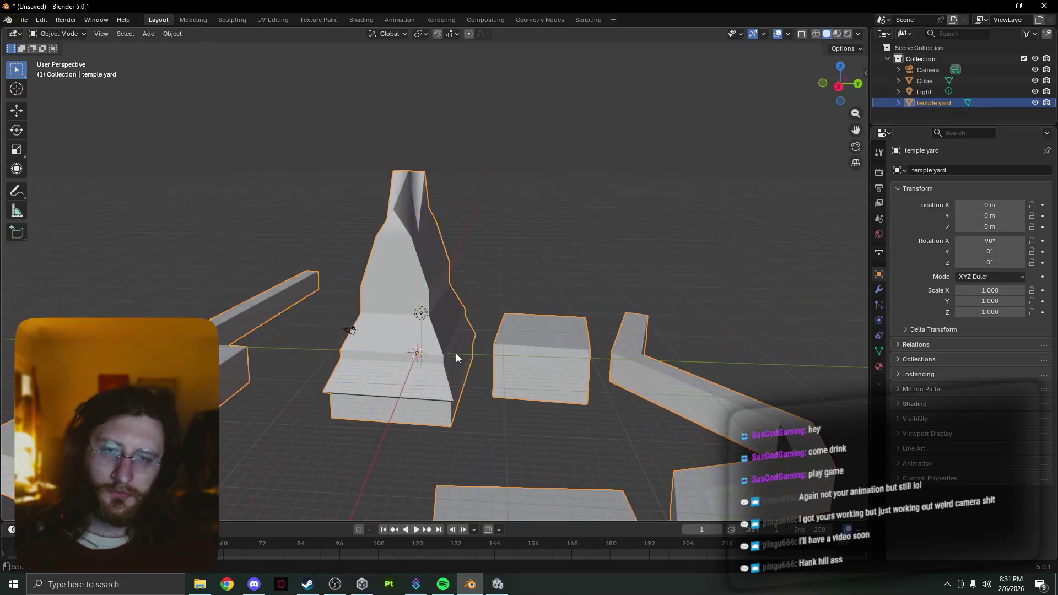
{"action": "key", "text": "Tab"}
{"action": "key", "text": "alt+a"}
{"action": "key", "text": "l"}
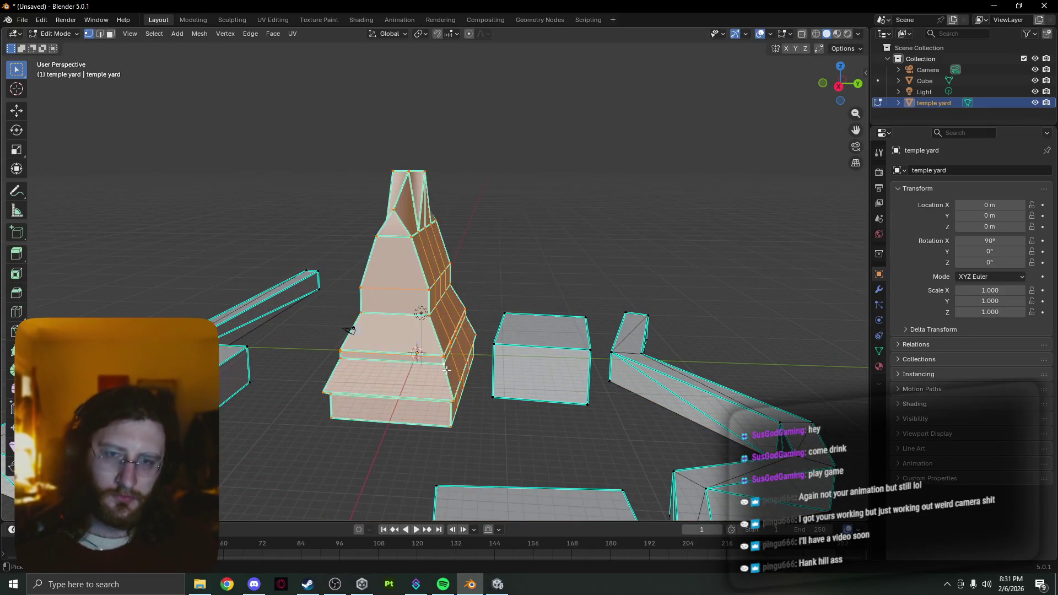
{"action": "key", "text": "p"}
{"action": "left_click", "coordinate": [447, 369]}
{"action": "key", "text": "Tab"}
{"action": "key", "text": "Tab"}
{"action": "key", "text": "Tab"}
{"action": "left_click", "coordinate": [532, 355]}
{"action": "key", "text": "Tab"}
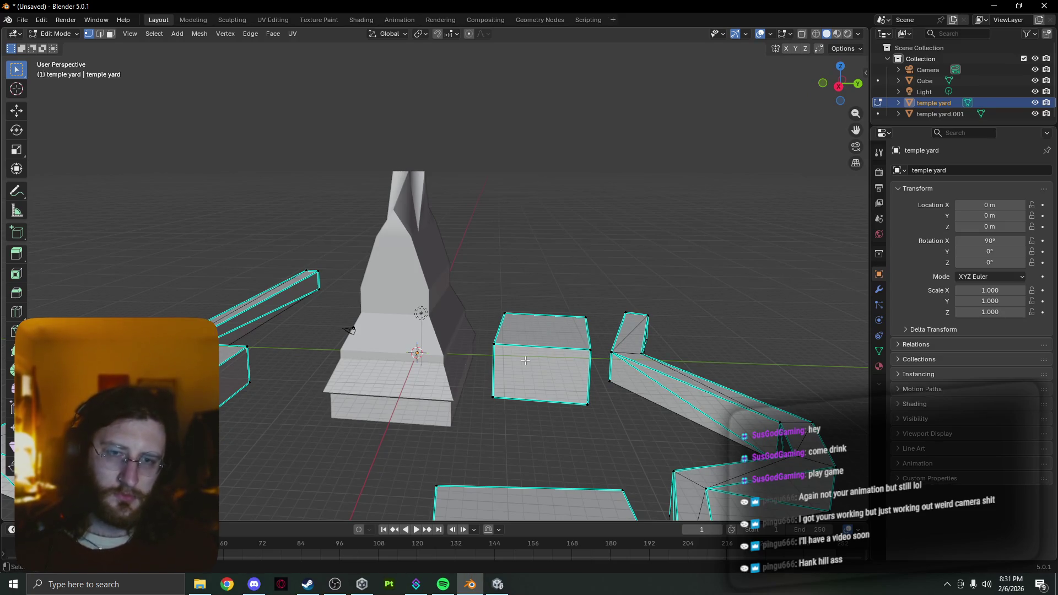
- Select the right and left wall sections and separate them into their own object
{"action": "key", "text": "Tab"}
{"action": "key", "text": "Tab"}
{"action": "left_click", "coordinate": [621, 373]}
{"action": "key", "text": "ctrl+l"}
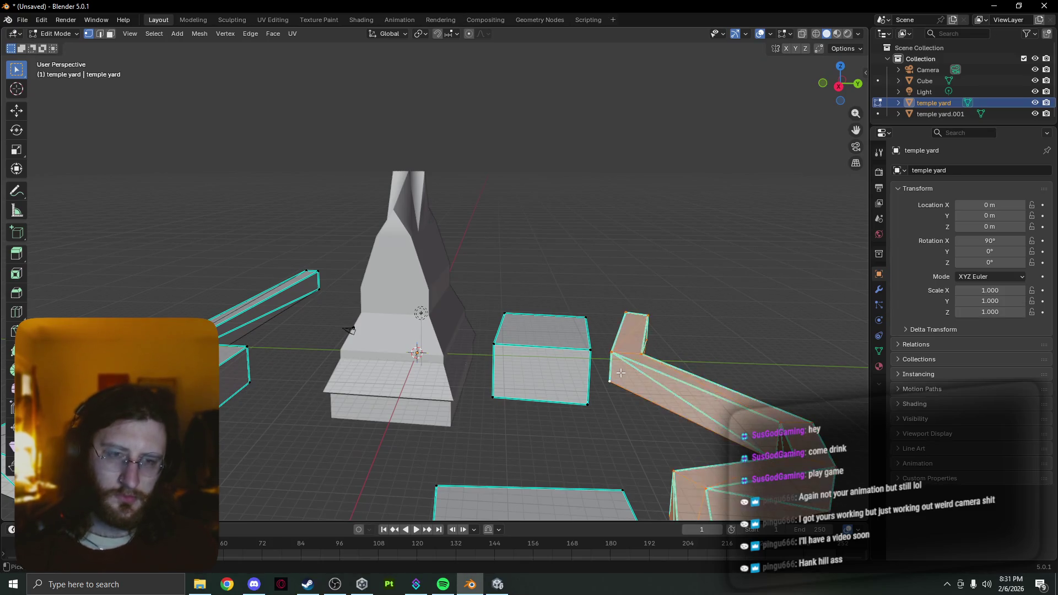
{"action": "key", "text": "3"}
{"action": "mouse_move", "coordinate": [612, 391]}
{"action": "middle_mouse_down"}
{"action": "mouse_move", "coordinate": [637, 289]}
{"action": "mouse_move", "coordinate": [669, 235]}
{"action": "middle_mouse_up"}
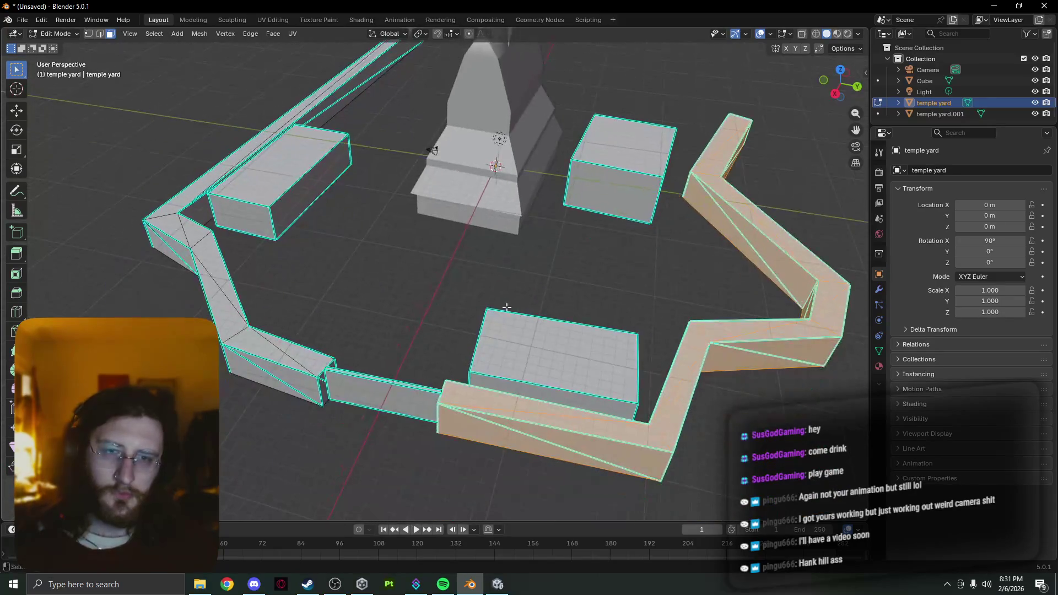
{"action": "left_click", "coordinate": [270, 361], "text": "shift"}
{"action": "key", "text": "l"}
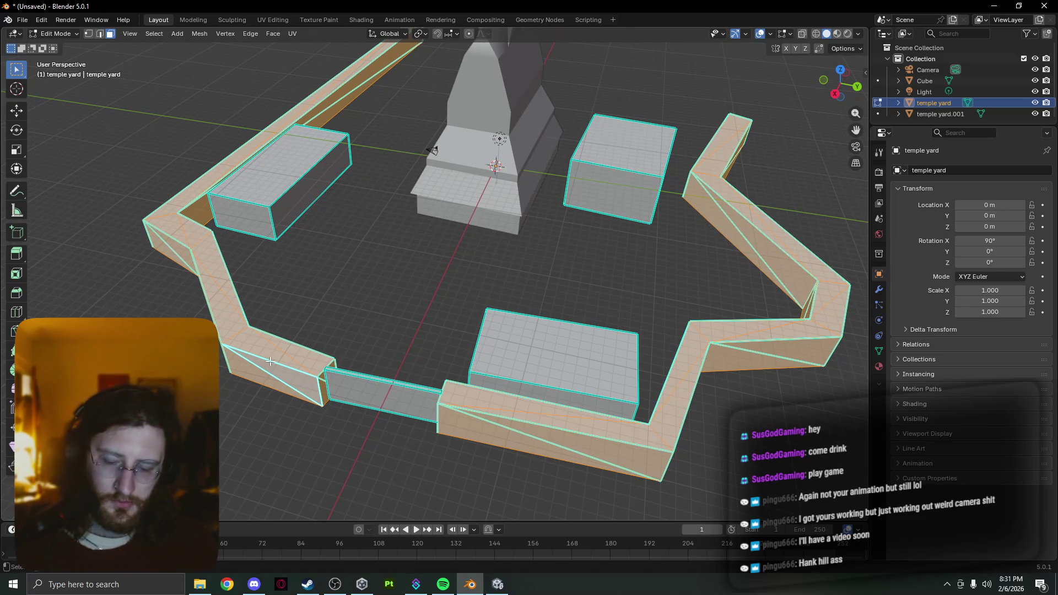
{"action": "key", "text": "p"}
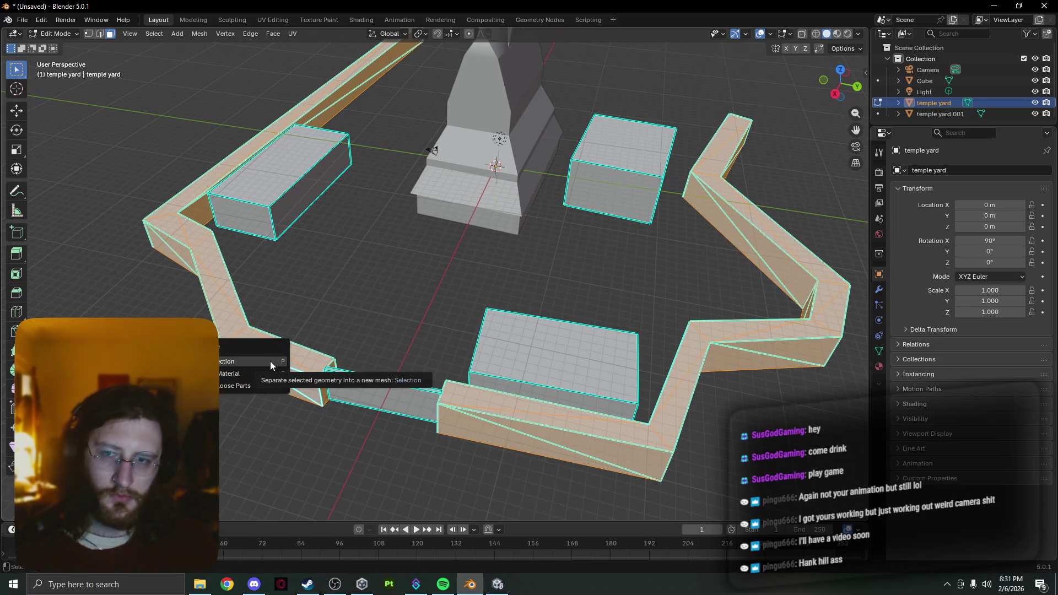
{"action": "left_click", "coordinate": [270, 362]}
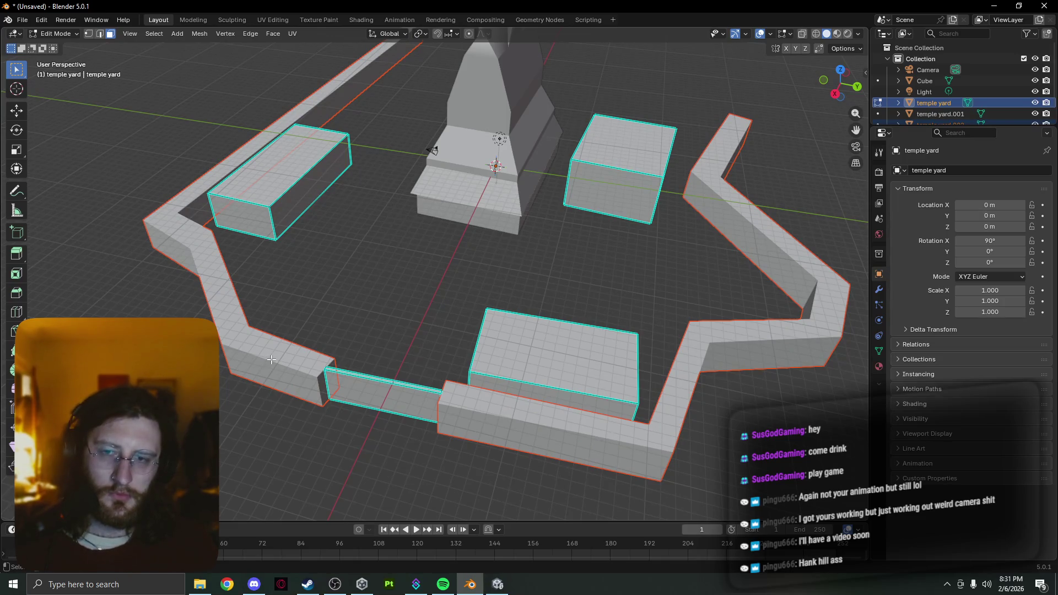
{"action": "key", "text": "Tab"}
{"action": "left_click", "coordinate": [277, 212]}
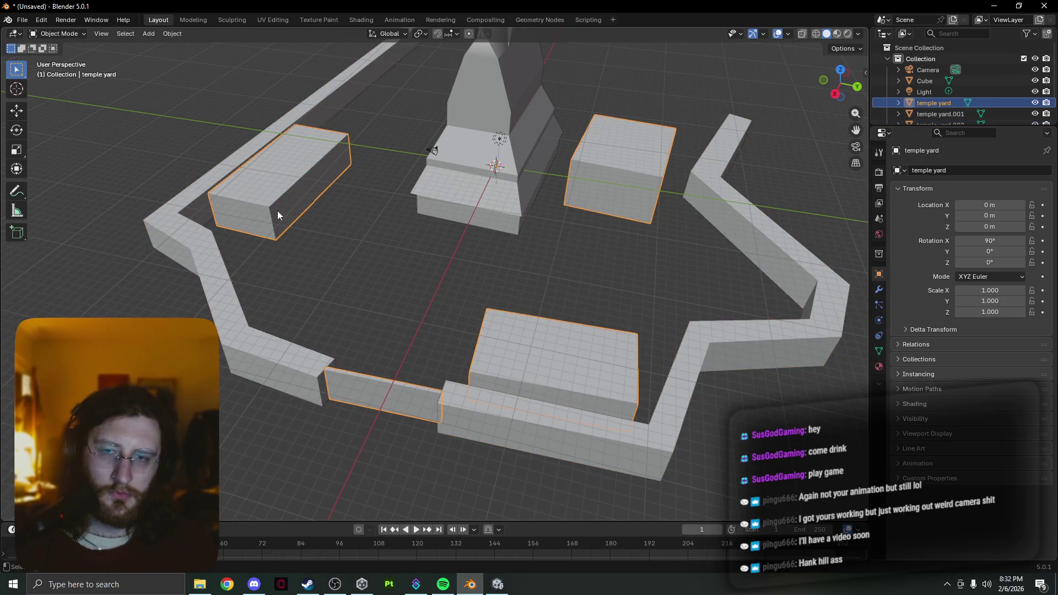
- Separate the long block and the front block into their own objects
{"action": "key", "text": "Tab"}
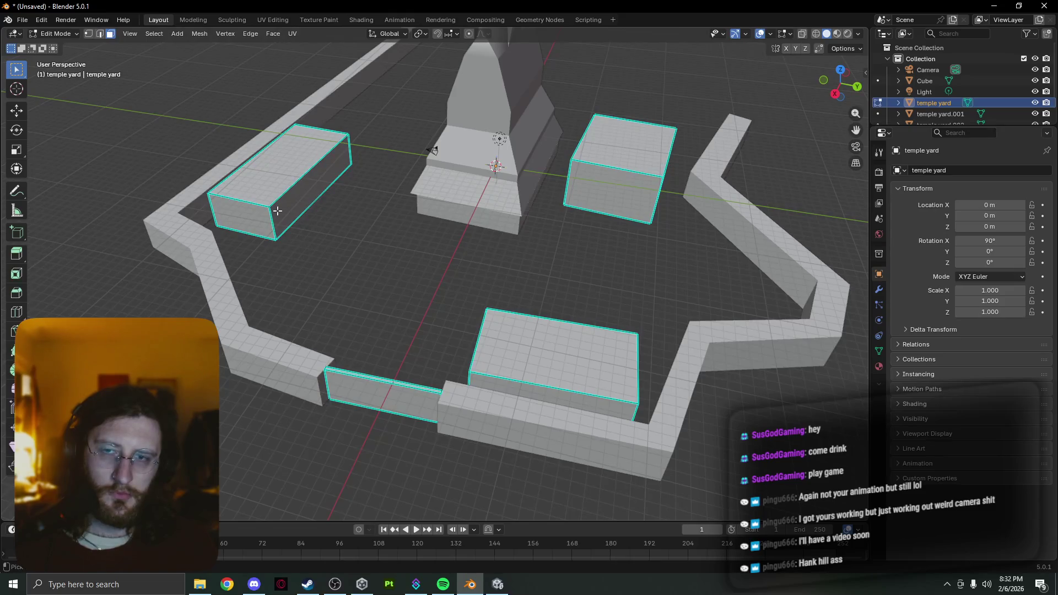
{"action": "left_click", "coordinate": [277, 211]}
{"action": "key", "text": "l"}
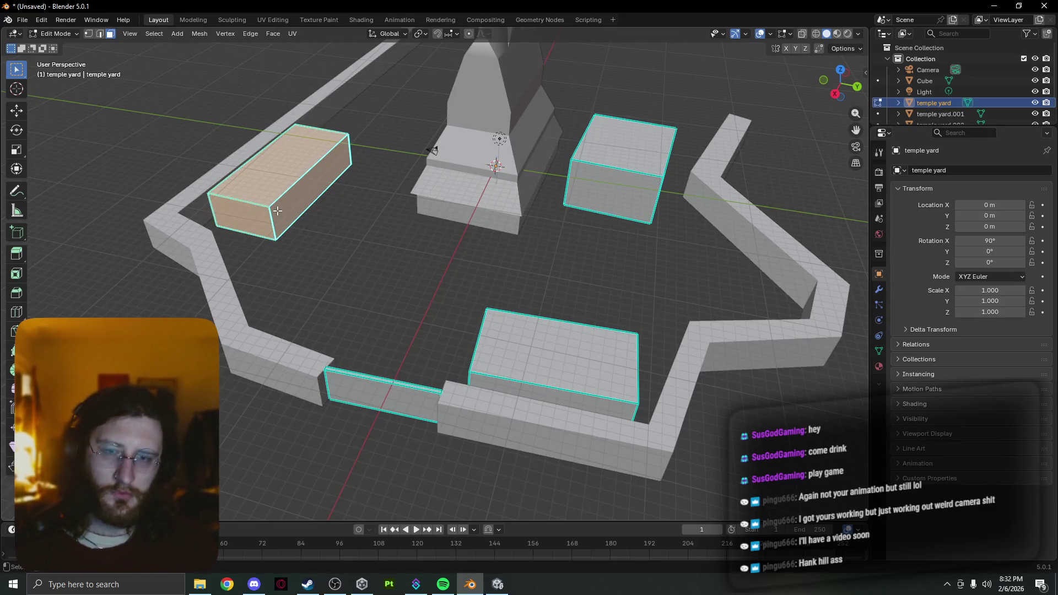
{"action": "key", "text": "p"}
{"action": "left_click", "coordinate": [278, 212]}
{"action": "key", "text": "Tab"}
{"action": "left_click", "coordinate": [558, 378]}
{"action": "key", "text": "Tab"}
{"action": "left_click", "coordinate": [558, 378]}
{"action": "key", "text": "l"}
{"action": "key", "text": "p"}
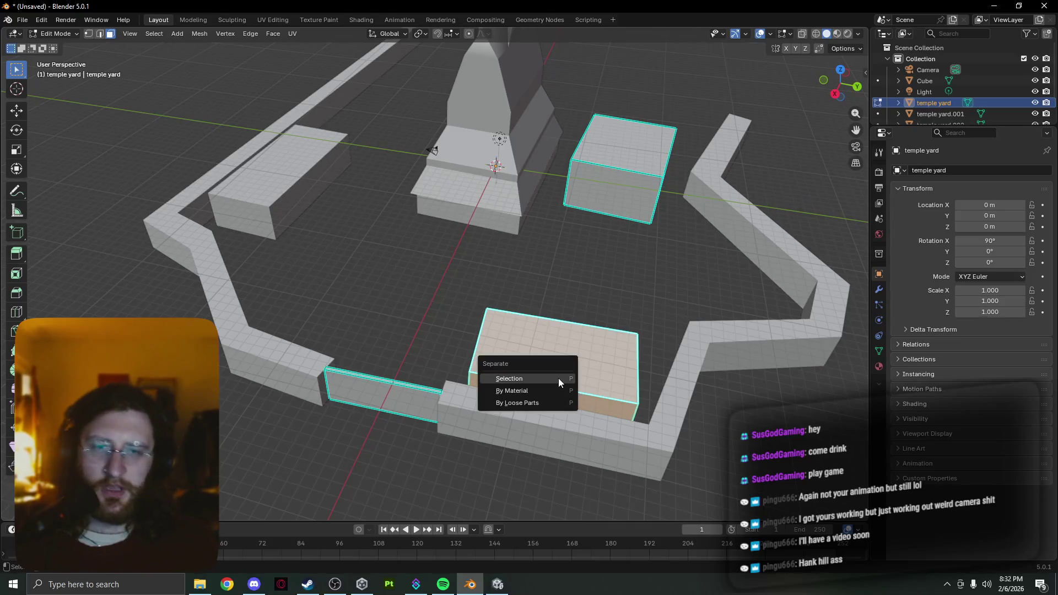
{"action": "left_click", "coordinate": [557, 378]}
- Separate the box beside the temple and the short front wall section into objects
{"action": "left_click", "coordinate": [644, 136]}
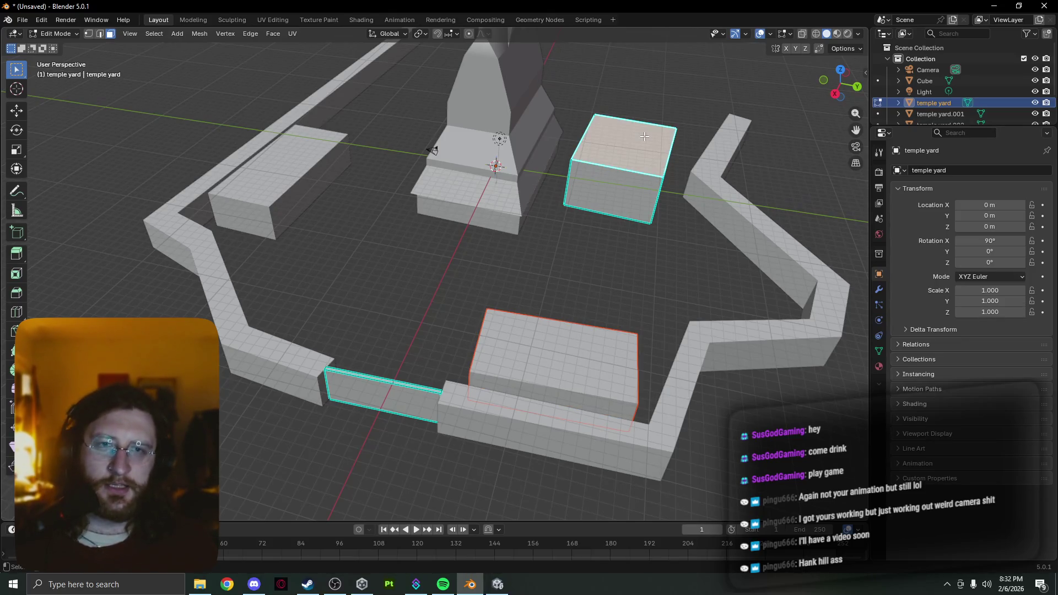
{"action": "key", "text": "l"}
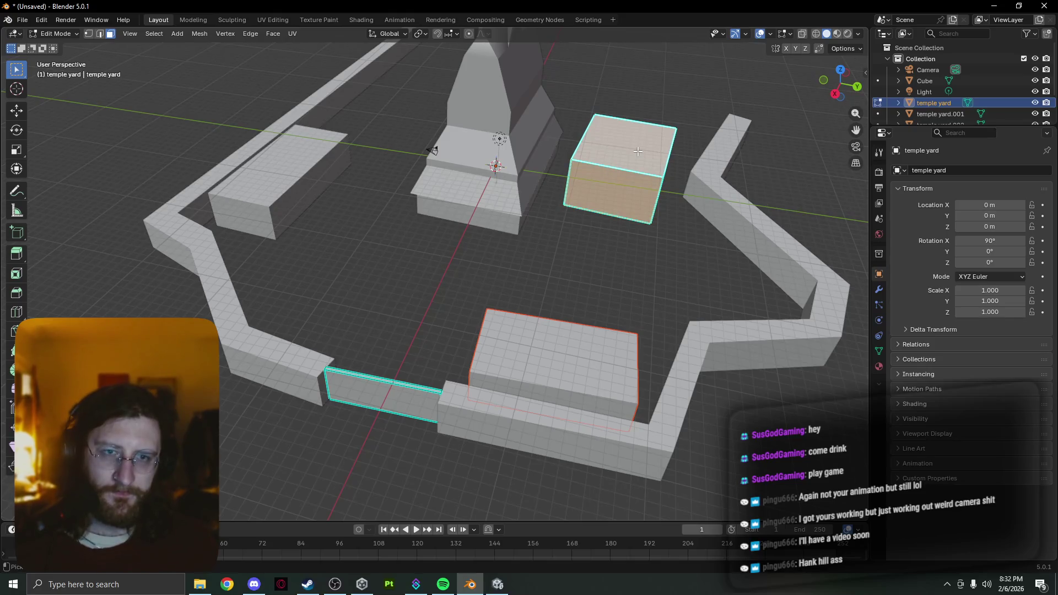
{"action": "key", "text": "p"}
{"action": "left_click", "coordinate": [634, 150]}
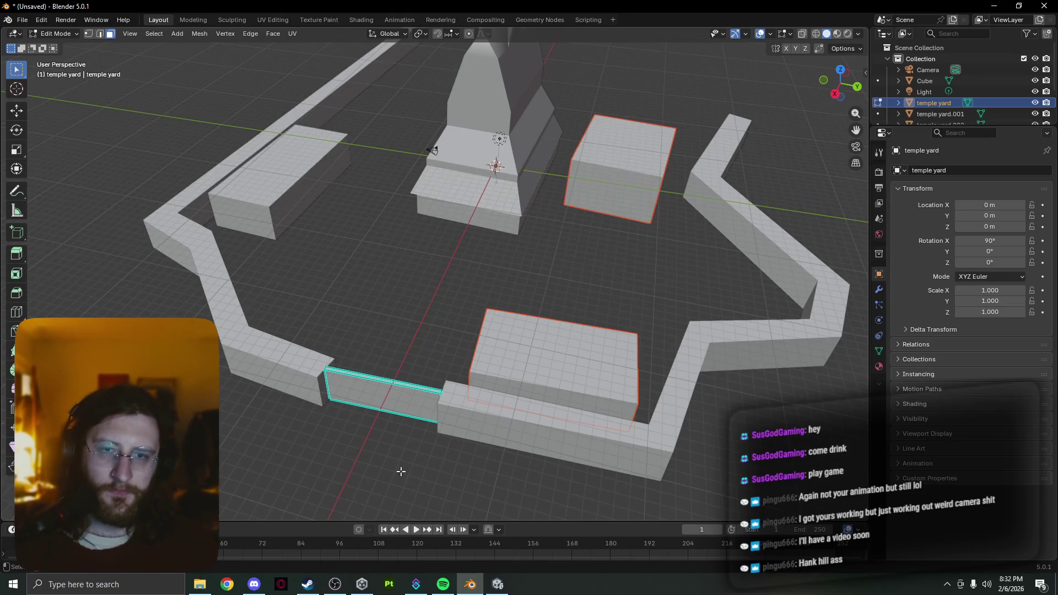
{"action": "left_click", "coordinate": [399, 403]}
{"action": "left_click", "coordinate": [399, 403], "text": "shift"}
{"action": "left_click", "coordinate": [400, 402]}
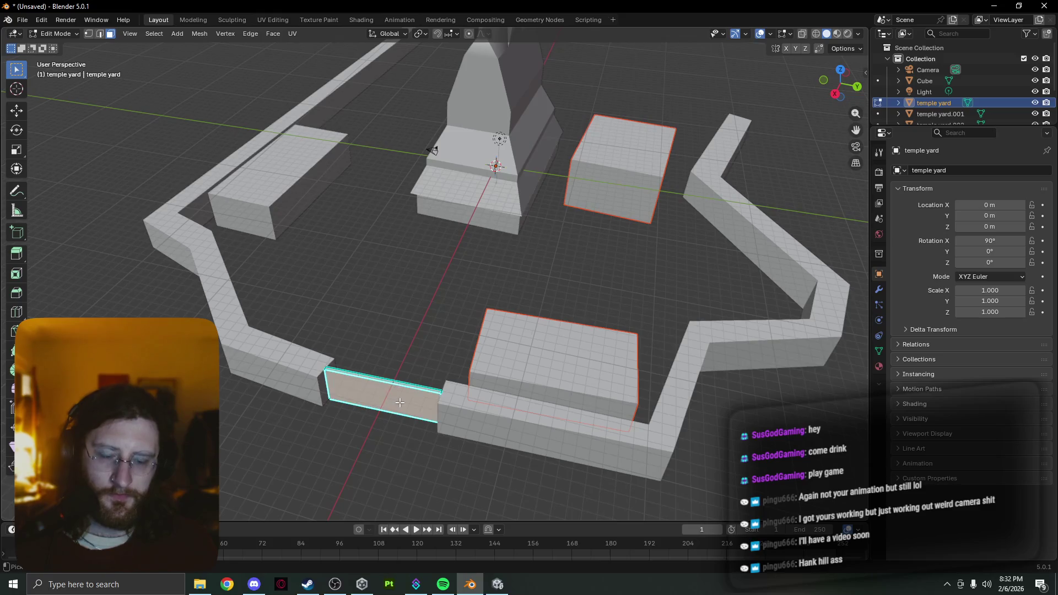
{"action": "key", "text": "p"}
{"action": "left_click", "coordinate": [401, 404]}
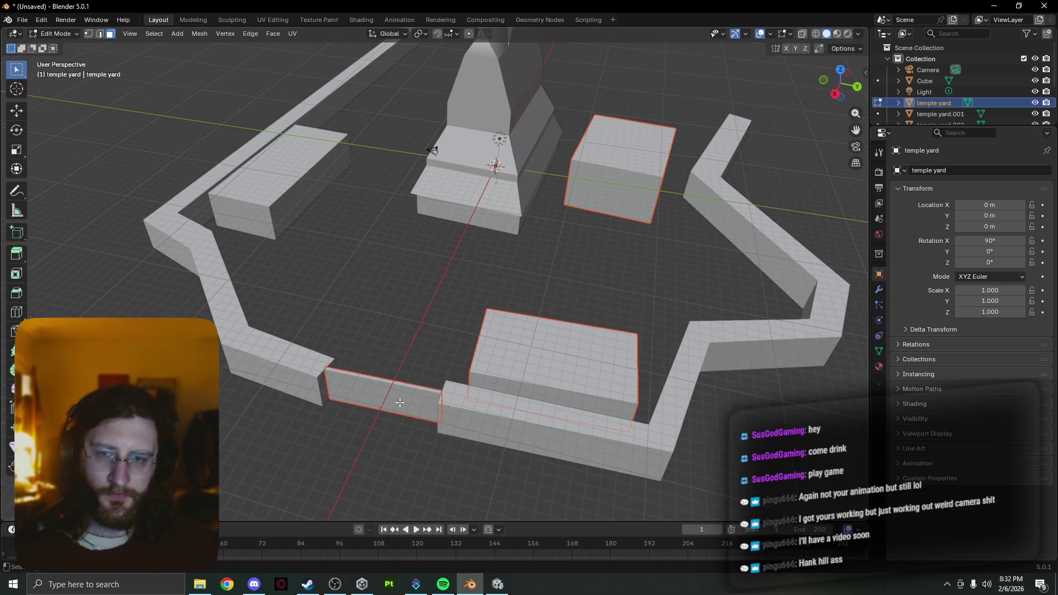
{"action": "key", "text": "Tab"}
- Check the results by selecting the low front box, the side box and the light
{"action": "left_click", "coordinate": [532, 355]}
{"action": "key", "text": "Tab"}
{"action": "key", "text": "Tab"}
{"action": "left_click", "coordinate": [607, 202]}
{"action": "left_click", "coordinate": [566, 362]}
{"action": "left_click", "coordinate": [499, 139]}
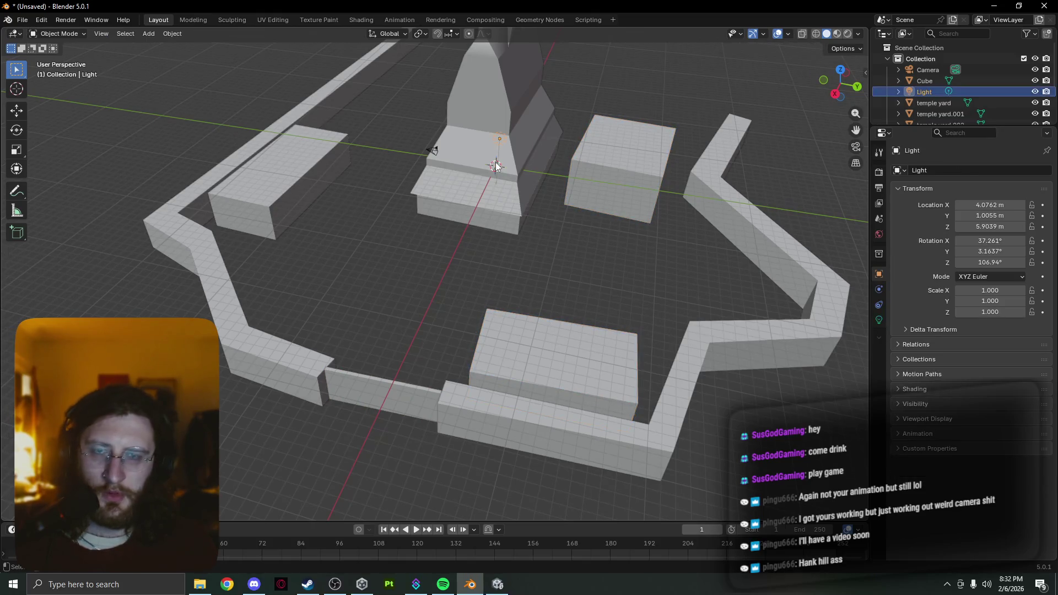
- Rename the pyramid 'temple', a wall piece 'wall' and the front wall section 'gate'
{"action": "left_click", "coordinate": [480, 175]}
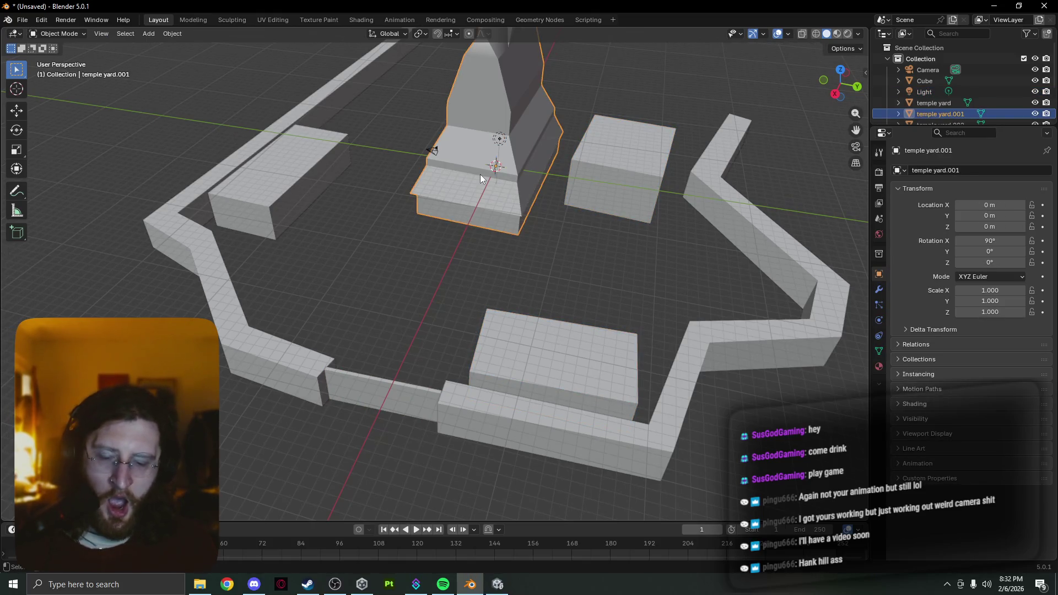
{"action": "key", "text": "F2"}
{"action": "type", "text": "temple"}
{"action": "key", "text": "Return"}
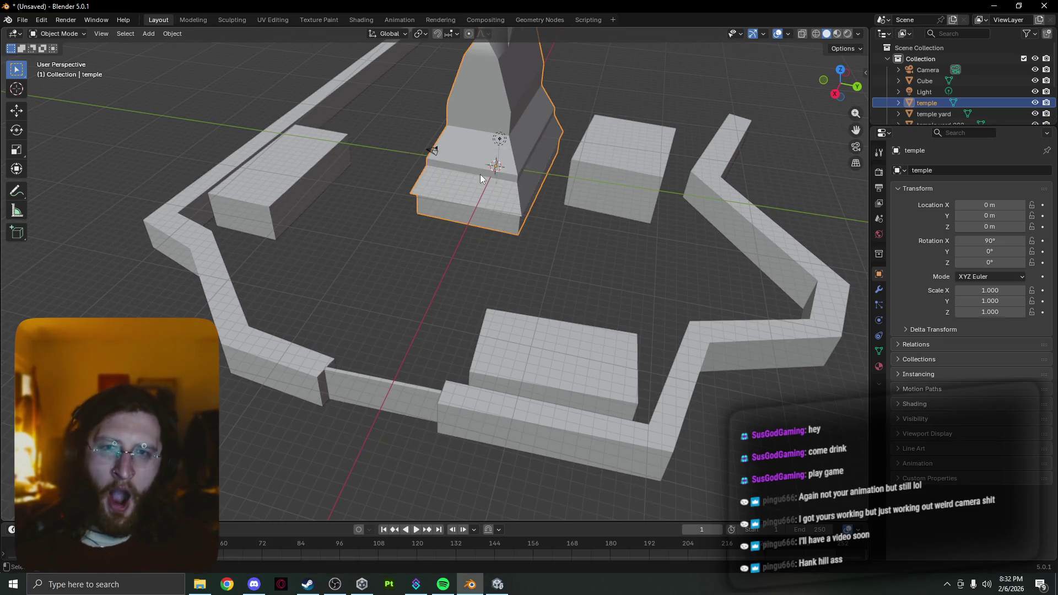
{"action": "left_click", "coordinate": [272, 351]}
{"action": "key", "text": "F2"}
{"action": "type", "text": "wall"}
{"action": "key", "text": "Return"}
{"action": "left_click", "coordinate": [405, 399]}
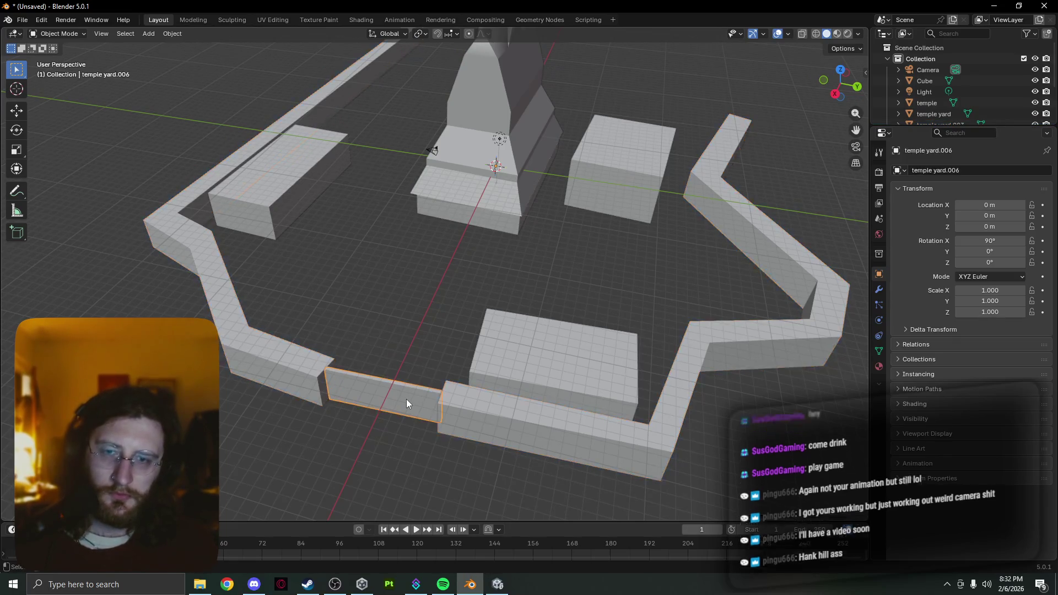
{"action": "key", "text": "F2"}
{"action": "type", "text": "gate"}
{"action": "key", "text": "Return"}
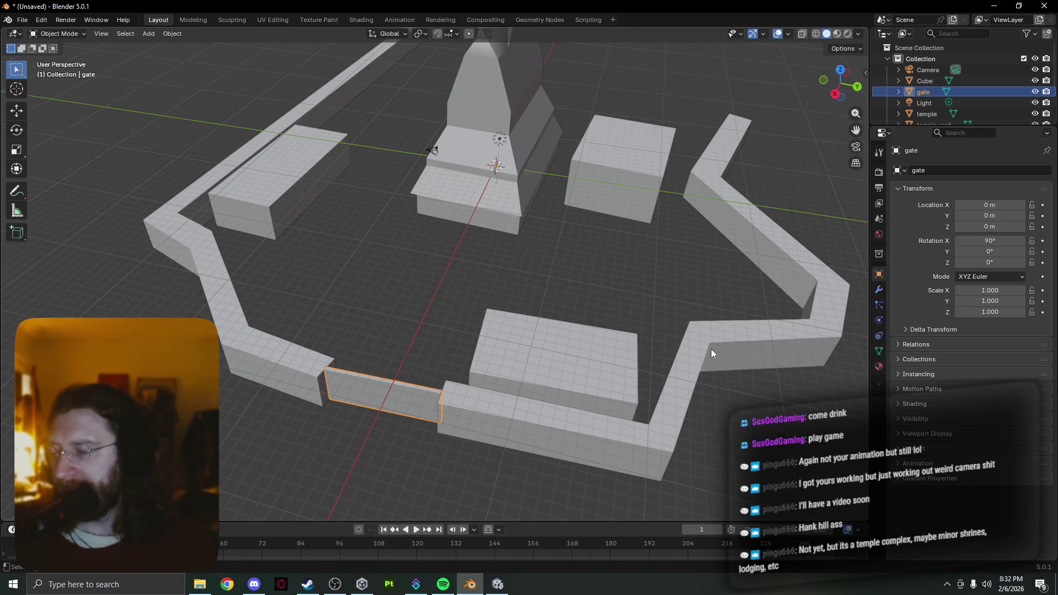
{"action": "mouse_move", "coordinate": [639, 289]}
{"action": "middle_mouse_down"}
{"action": "mouse_move", "coordinate": [626, 289]}
{"action": "mouse_move", "coordinate": [622, 257]}
{"action": "mouse_move", "coordinate": [639, 258]}
{"action": "mouse_move", "coordinate": [634, 295]}
{"action": "mouse_move", "coordinate": [548, 265]}
{"action": "mouse_move", "coordinate": [472, 365]}
{"action": "mouse_move", "coordinate": [381, 417]}
{"action": "middle_mouse_up"}
- Inspect the temple close up, then open the Save As dialog on the Me Model folder
{"action": "left_click", "coordinate": [392, 313]}
{"action": "mouse_move", "coordinate": [393, 310]}
{"action": "middle_mouse_down"}
{"action": "mouse_move", "coordinate": [461, 290]}
{"action": "mouse_move", "coordinate": [488, 356]}
{"action": "middle_mouse_up"}
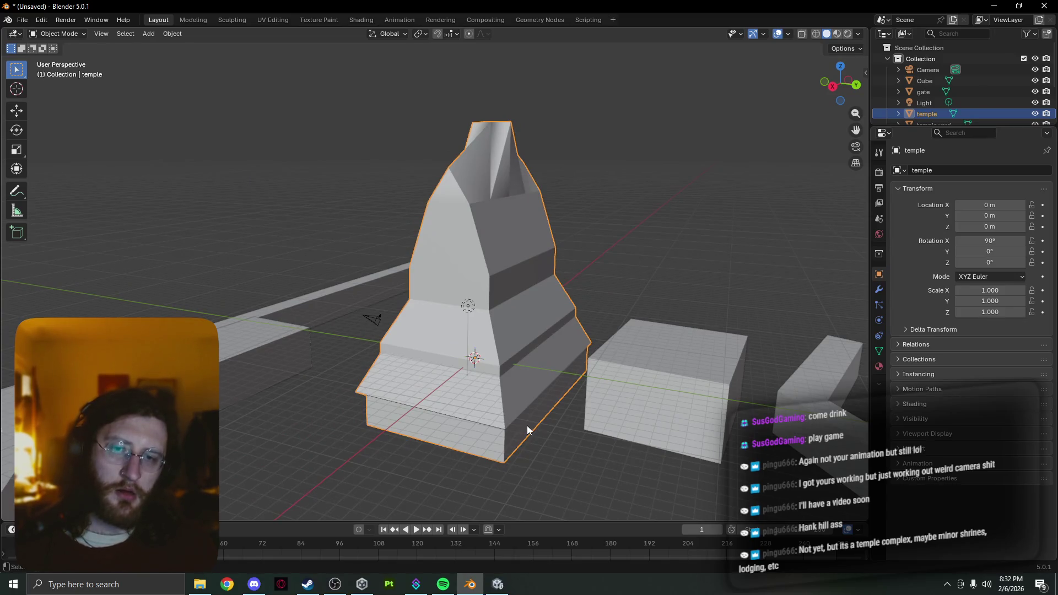
{"action": "mouse_move", "coordinate": [552, 464]}
{"action": "middle_mouse_down"}
{"action": "mouse_move", "coordinate": [580, 399]}
{"action": "mouse_move", "coordinate": [623, 378]}
{"action": "mouse_move", "coordinate": [632, 461]}
{"action": "middle_mouse_up"}
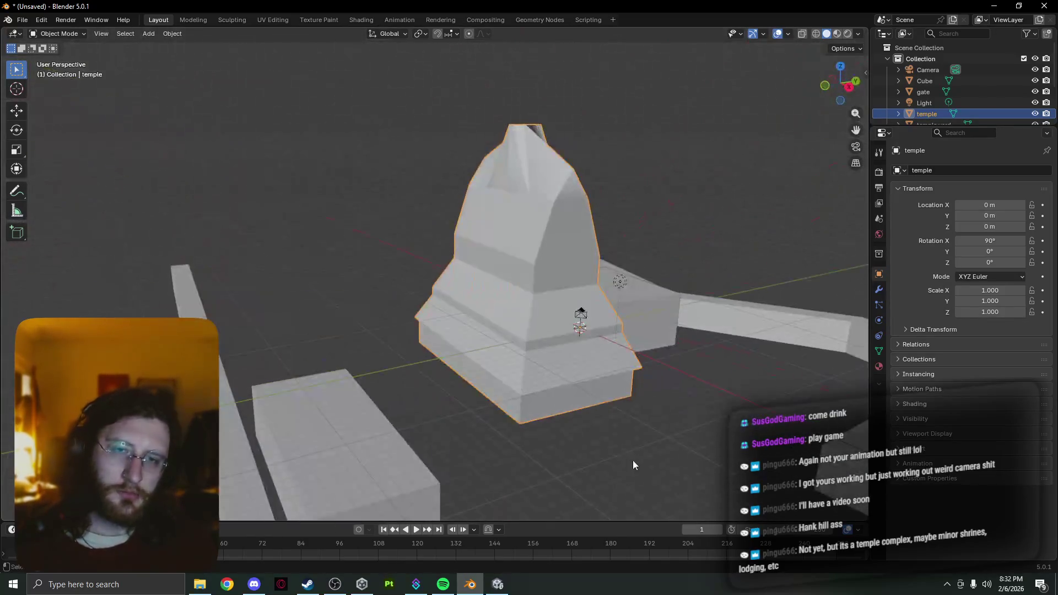
{"action": "scroll", "coordinate": [606, 435], "scroll_direction": "up", "scroll_amount": 4}
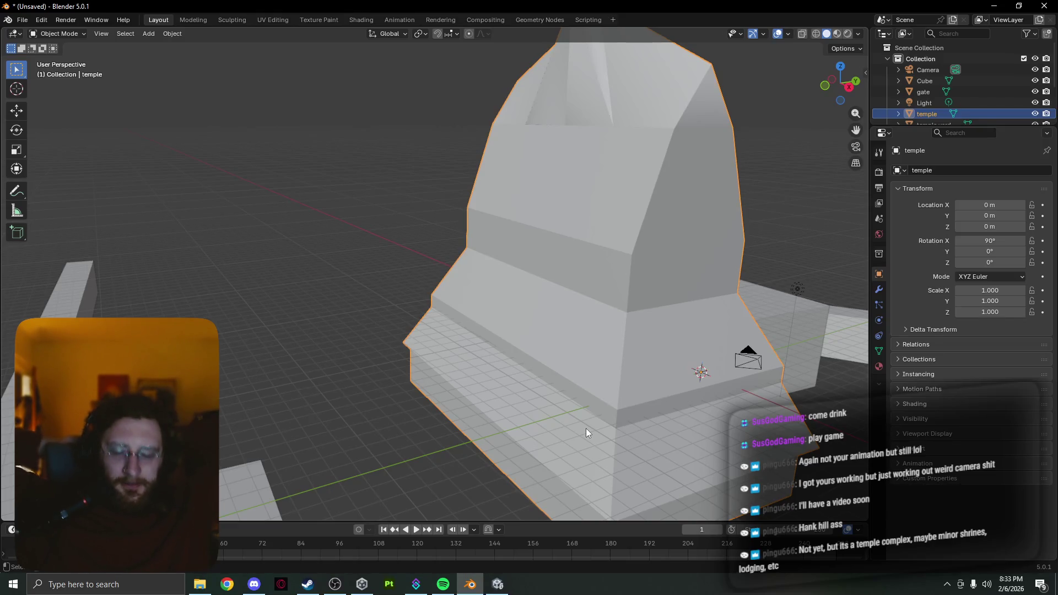
{"action": "key", "text": "ctrl+s"}
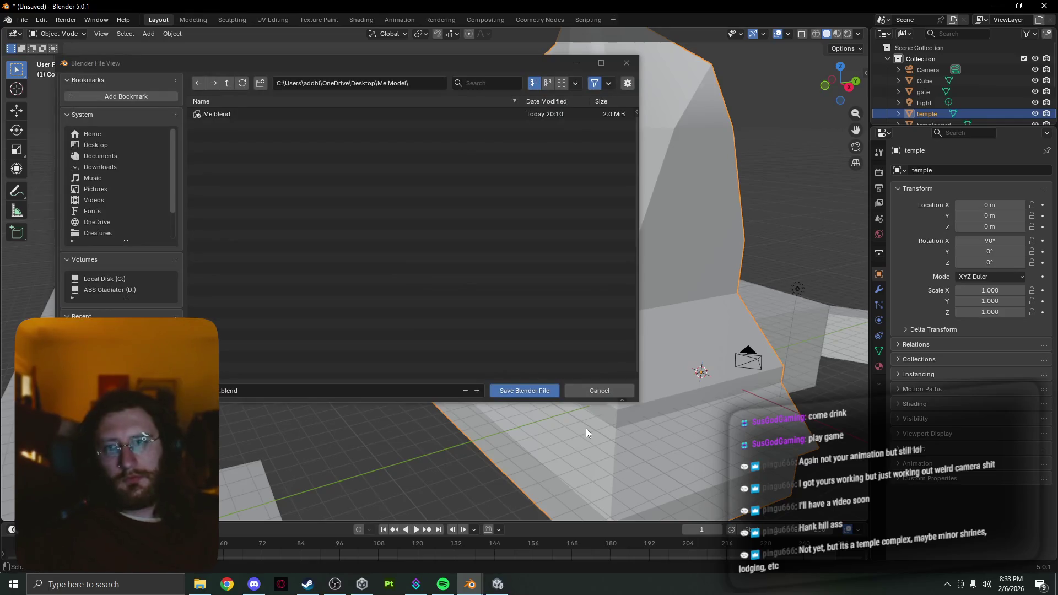
- Browse to the Desktop's Dirge > Assets > Temple Yard folder in the save dialog
{"action": "left_click", "coordinate": [108, 136]}
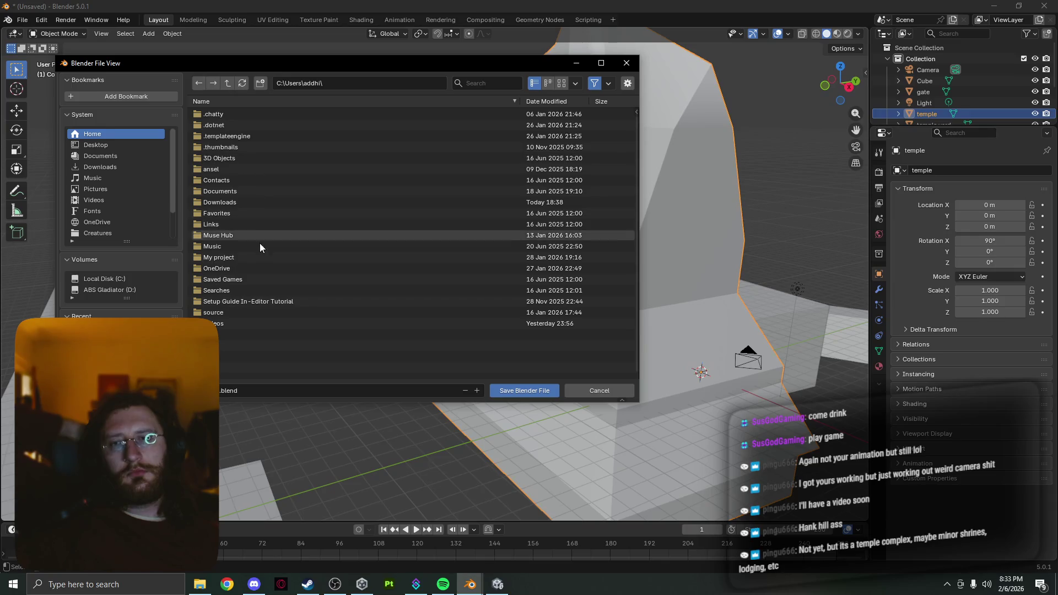
{"action": "left_click", "coordinate": [130, 143]}
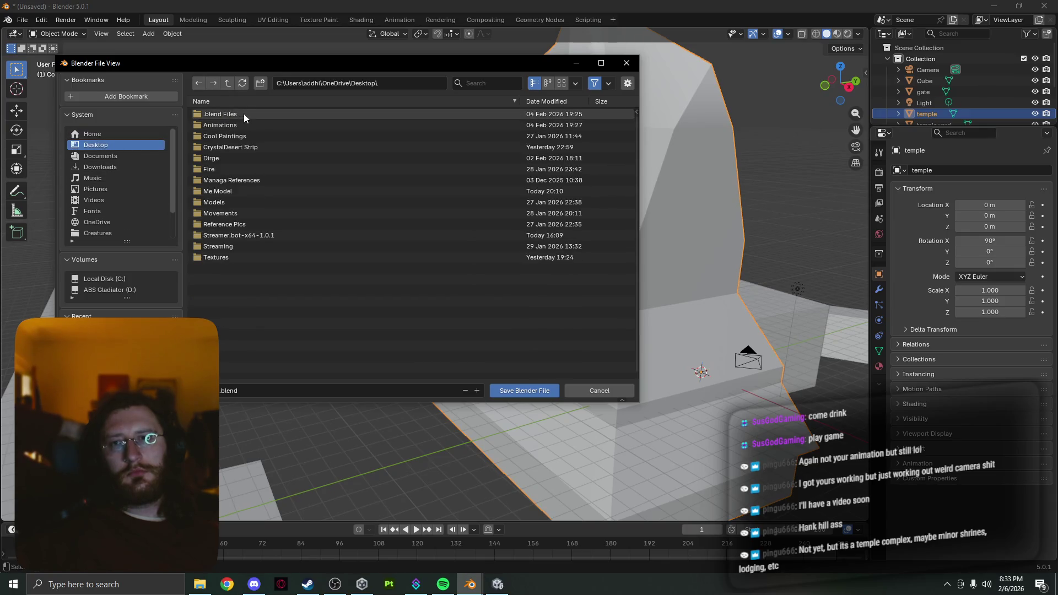
{"action": "double_click", "coordinate": [250, 157]}
{"action": "double_click", "coordinate": [256, 124]}
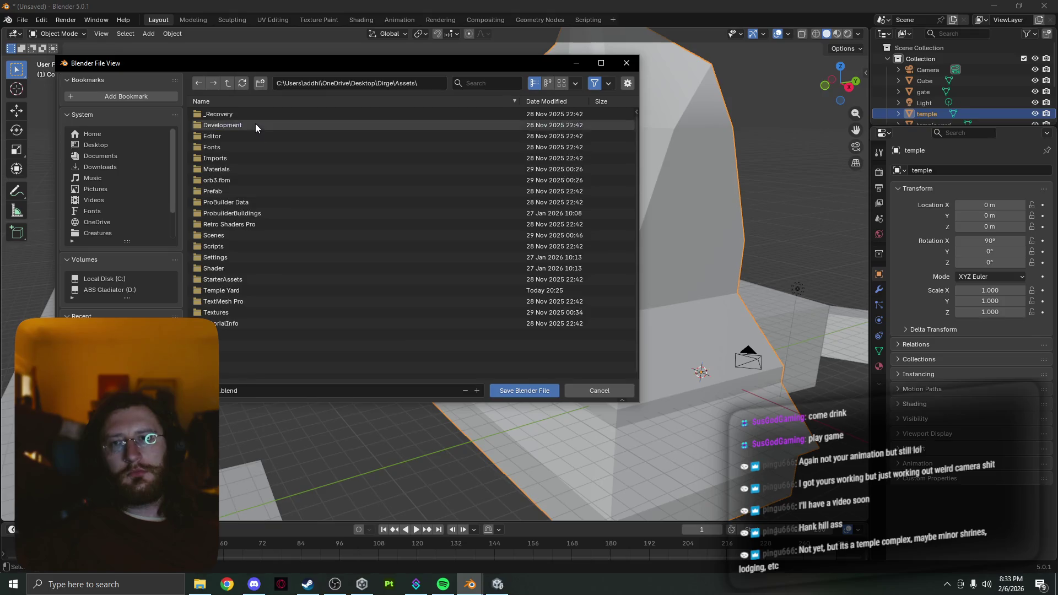
{"action": "double_click", "coordinate": [268, 290]}
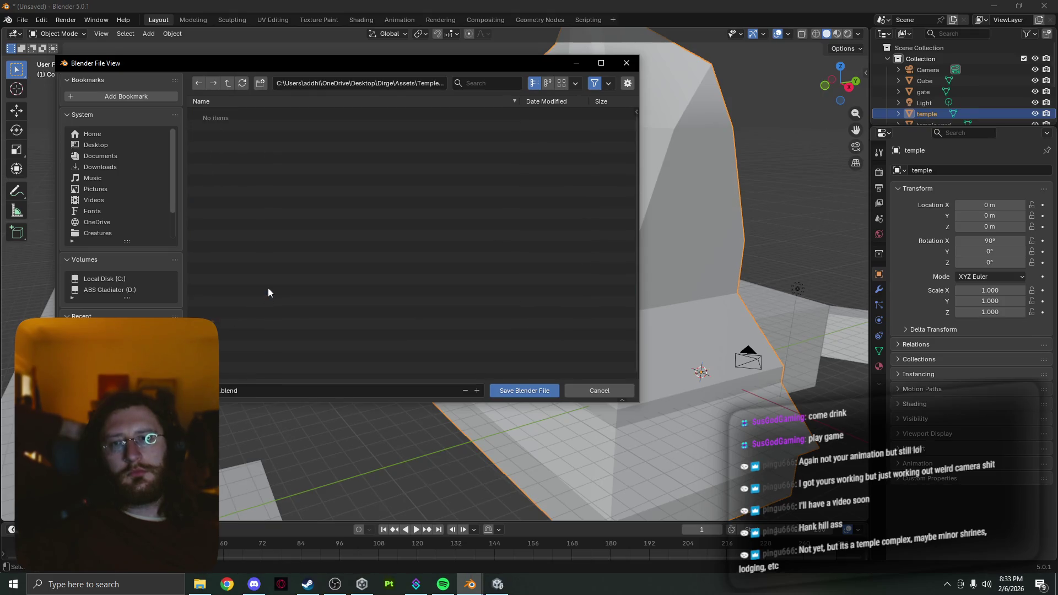
- Replace the file name with templeyard.blend and save the scene
{"action": "left_click", "coordinate": [224, 391]}
{"action": "key", "text": "ctrl+a"}
{"action": "key", "text": "BackSpace"}
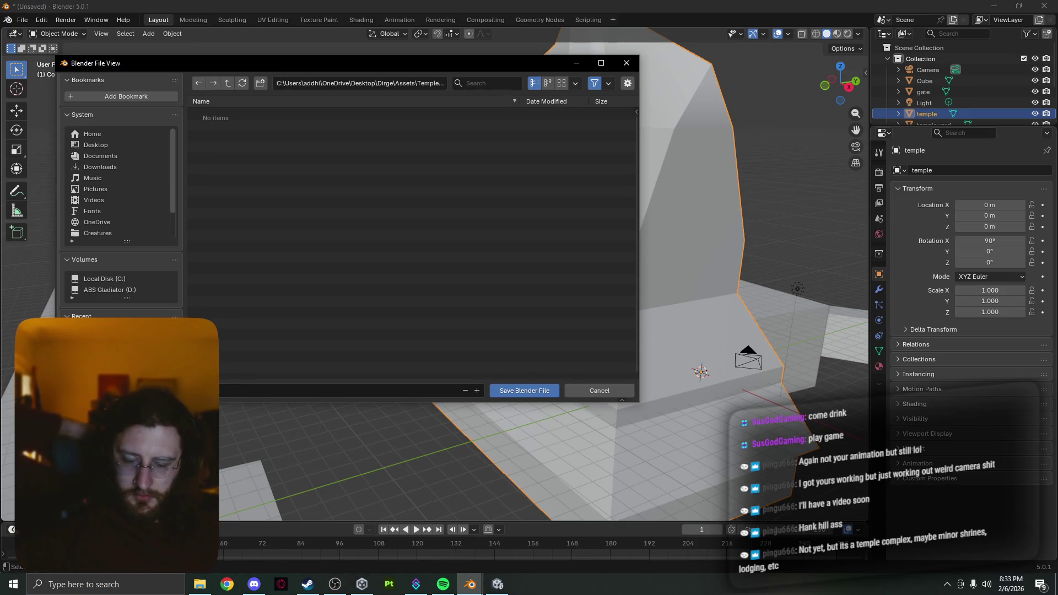
{"action": "type", "text": "temple.blend"}
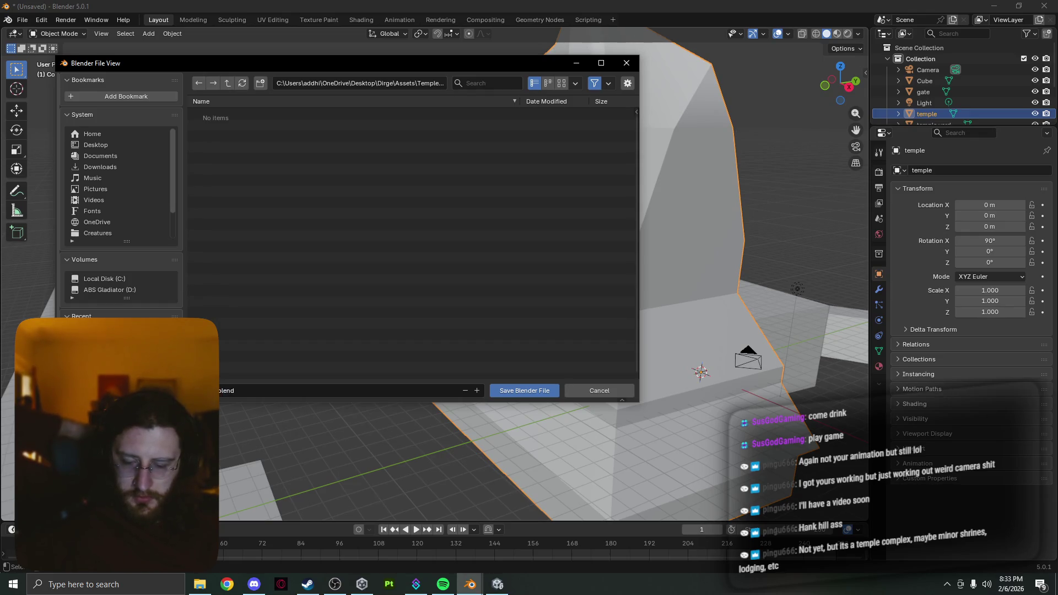
{"action": "type", "text": "_yard"}
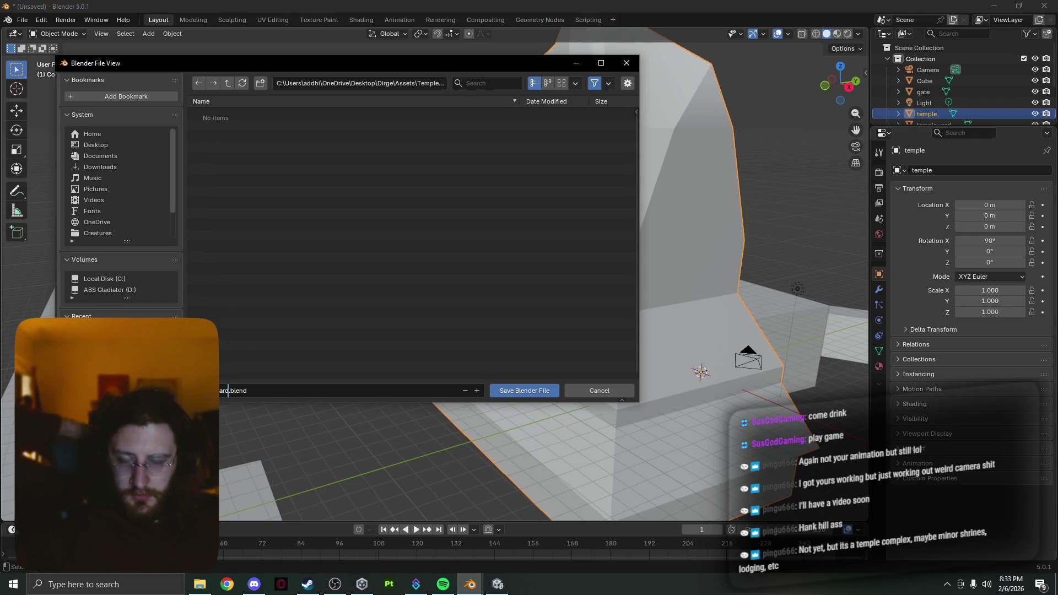
{"action": "left_click", "coordinate": [522, 391]}
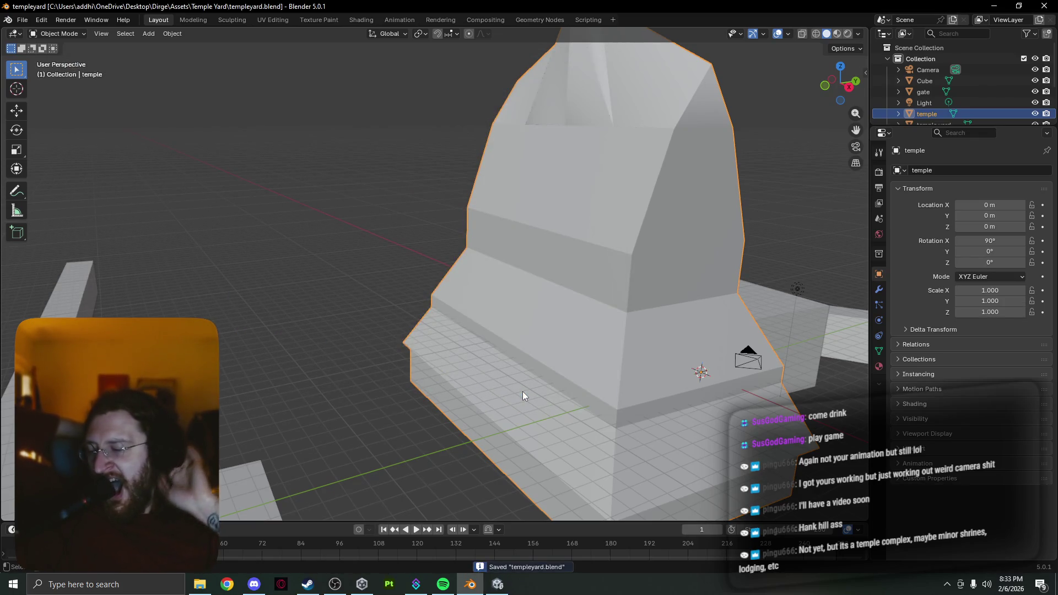